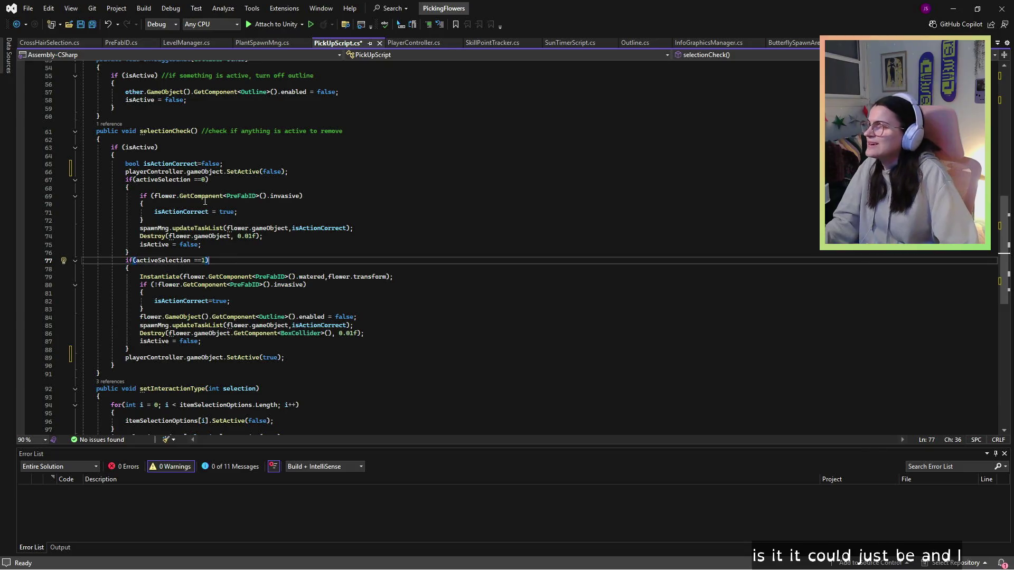
Step: Look over selectionCheck's lines 65–72, adding and then removing a blank line after line 68
click(306, 165)
click(308, 174)
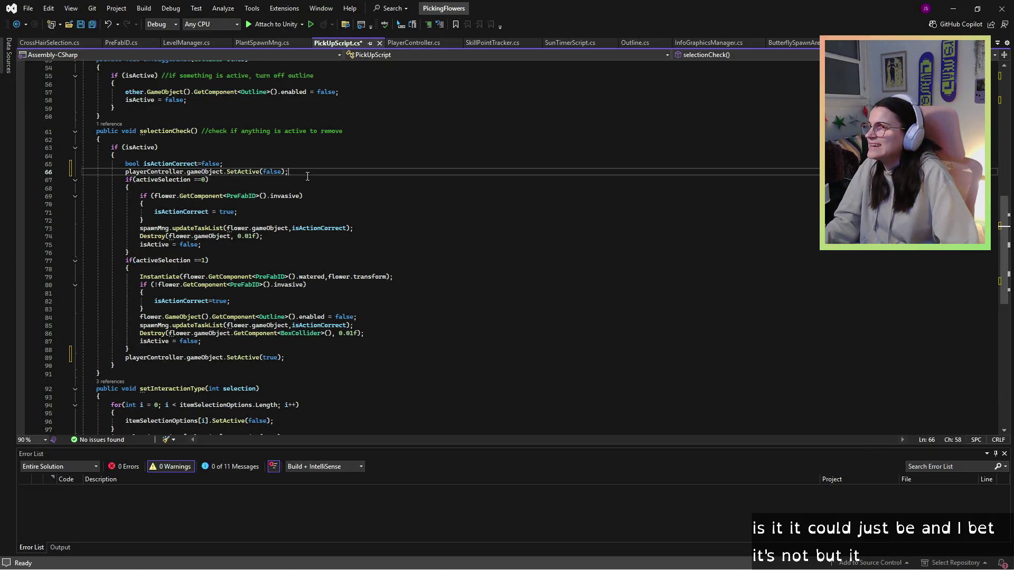
click(173, 189)
click(184, 221)
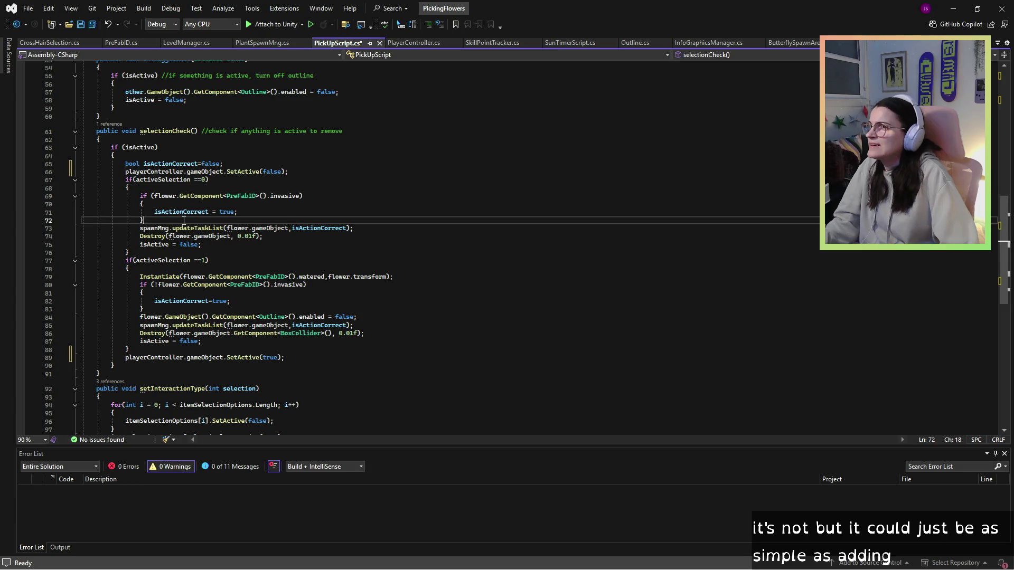
click(169, 187)
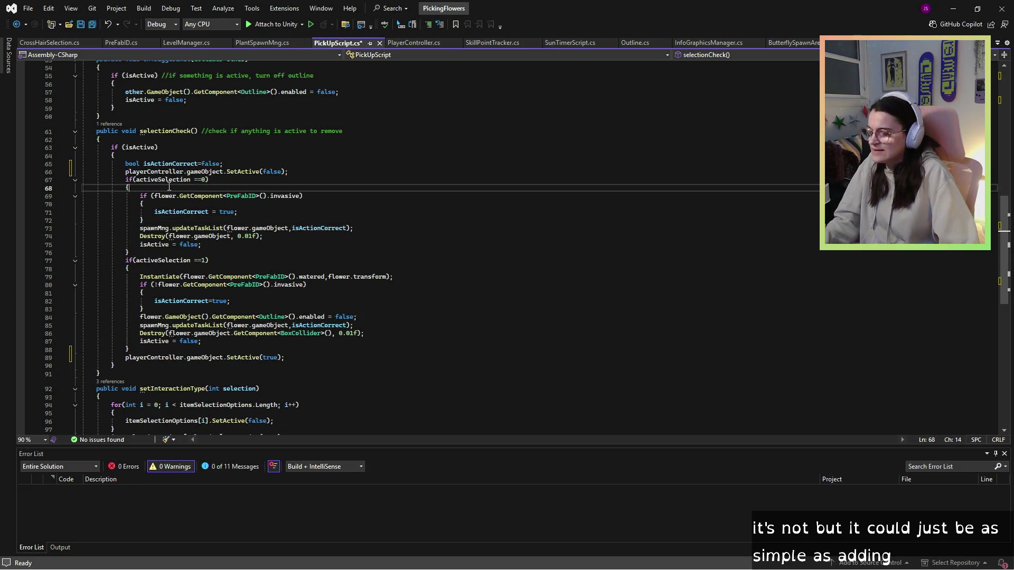
key(Return)
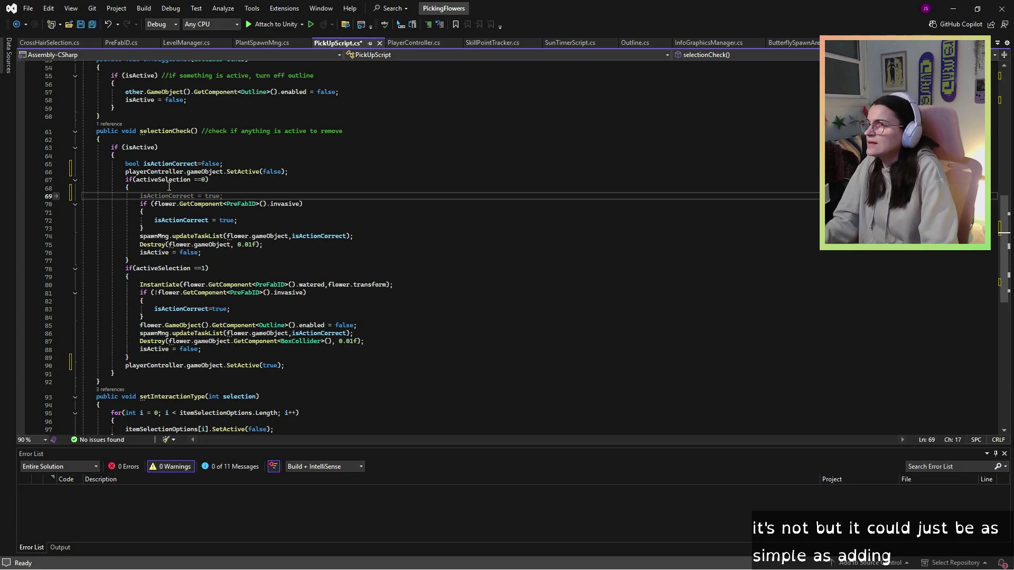
key(BackSpace)
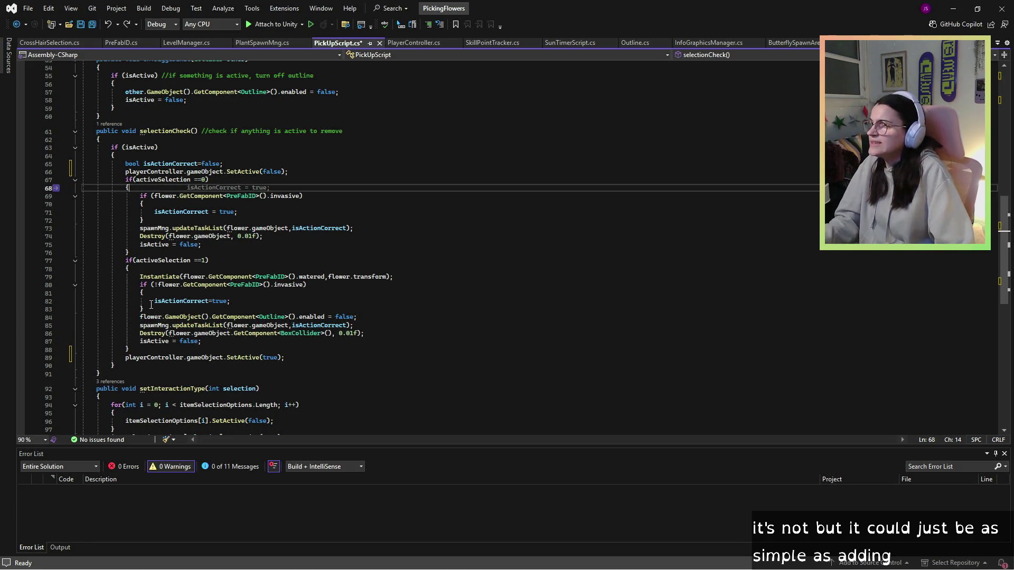
Step: Insert `yield WaitForSeconds(22);` after the brace on line 78, above the Instantiate call
click(129, 261)
click(129, 268)
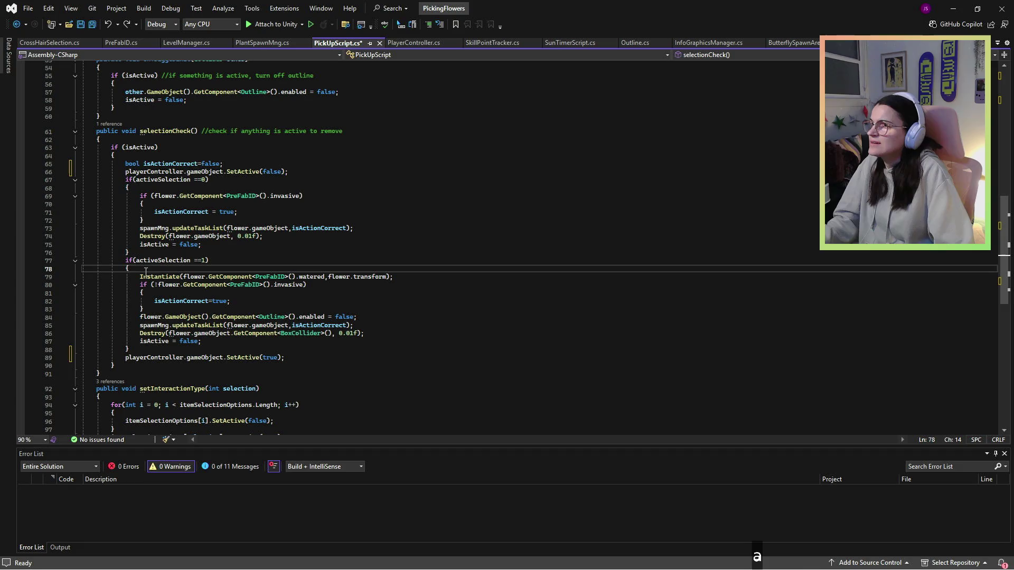
key(Return)
text(yield WaitForSeconds(22);)
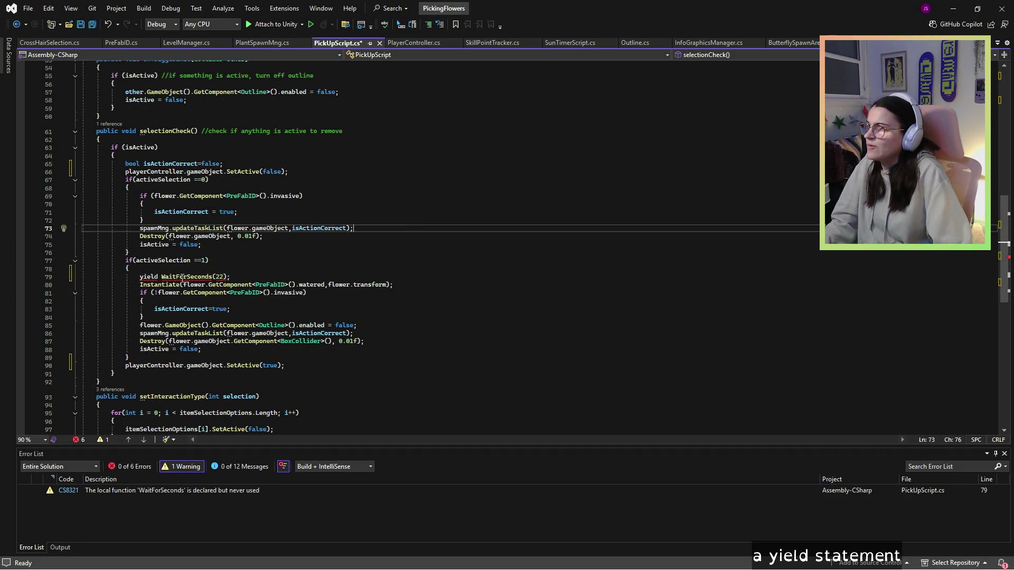
mouse_move(183, 278)
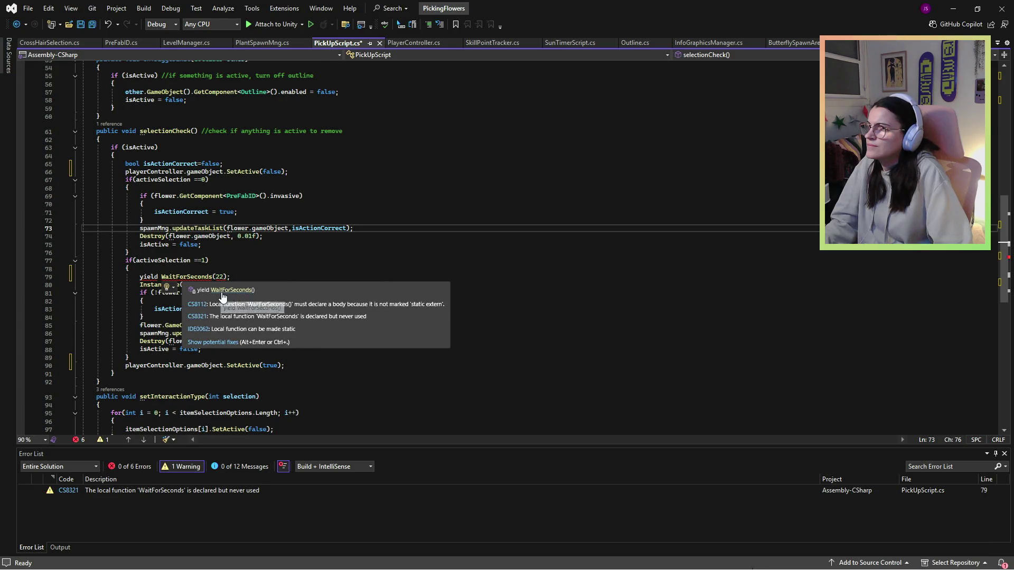
click(161, 277)
scroll(184, 270, down, 1)
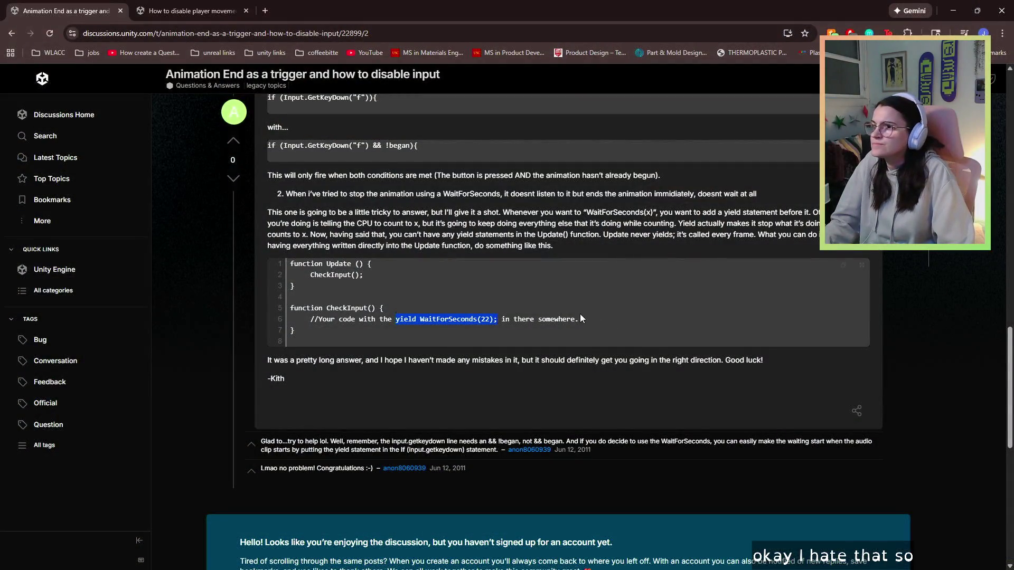
Step: Scroll the forum question and highlight its commented-out WaitForSeconds code lines
scroll(559, 314, down, 2)
scroll(370, 218, up, 1)
click(281, 209)
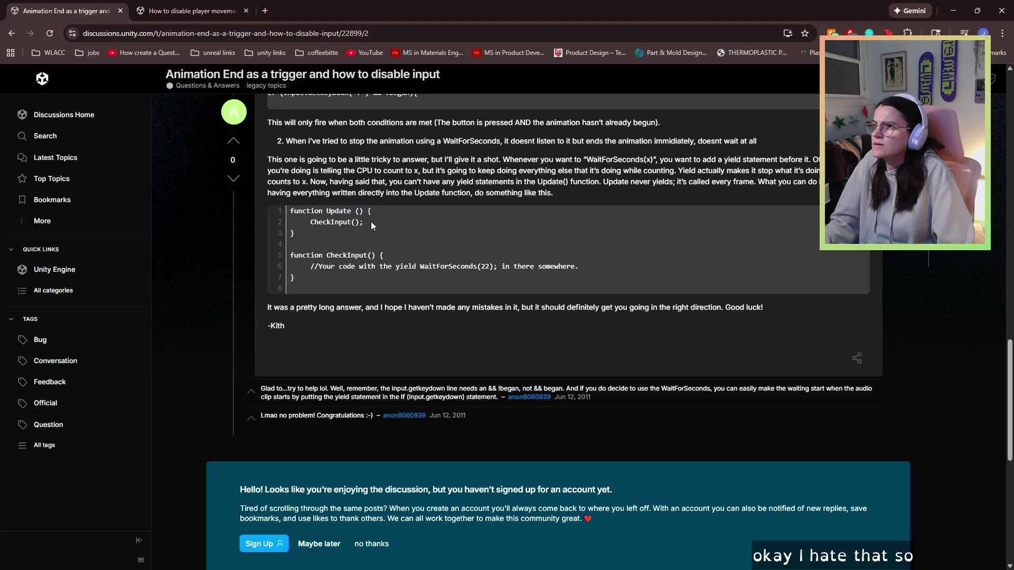
scroll(409, 230, up, 10)
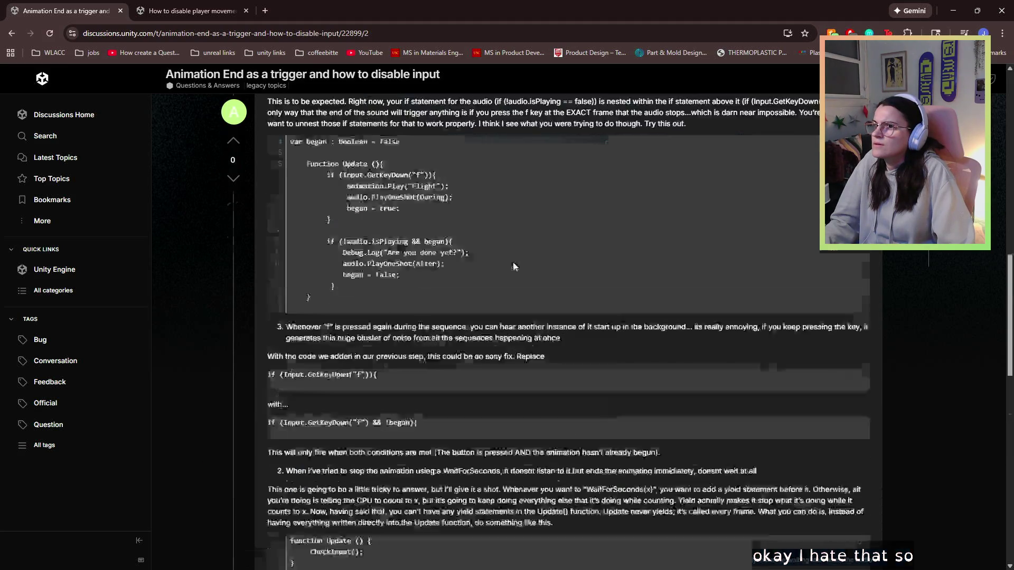
scroll(513, 262, up, 10)
scroll(332, 356, down, 4)
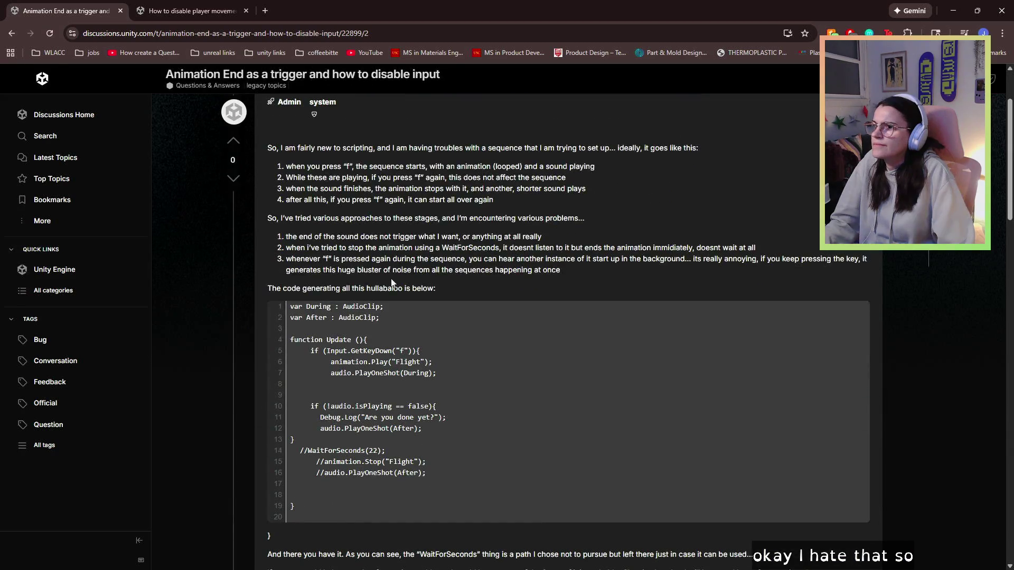
drag(305, 397, 375, 408)
click(459, 422)
mouse_move(459, 422)
mouse_down()
mouse_move(385, 399)
mouse_move(436, 435)
mouse_up()
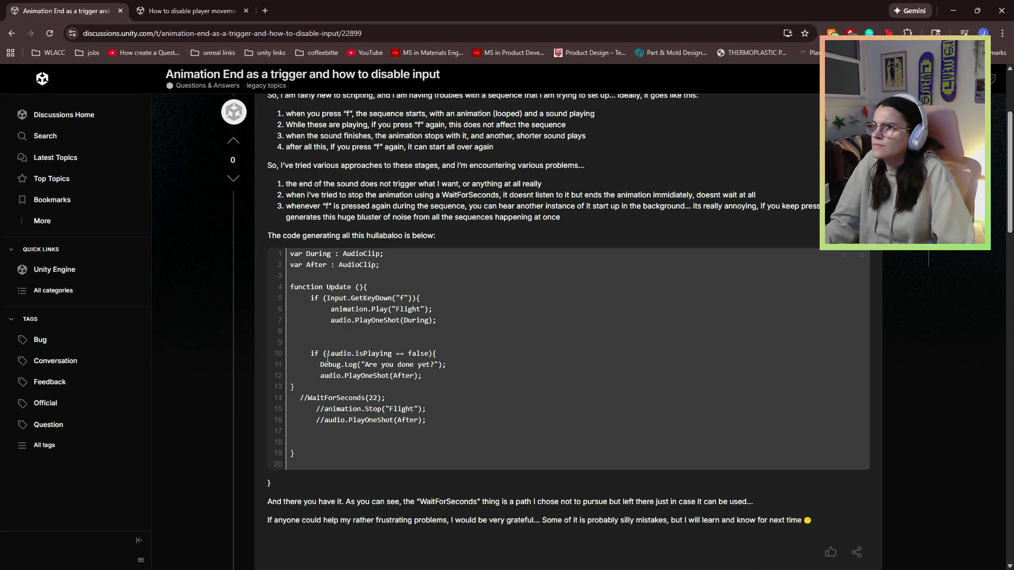
scroll(328, 359, up, 3)
scroll(328, 358, down, 3)
drag(412, 406, 427, 420)
Step: Scroll down to the answer explaining yield WaitForSeconds and upvote it
scroll(428, 418, down, 3)
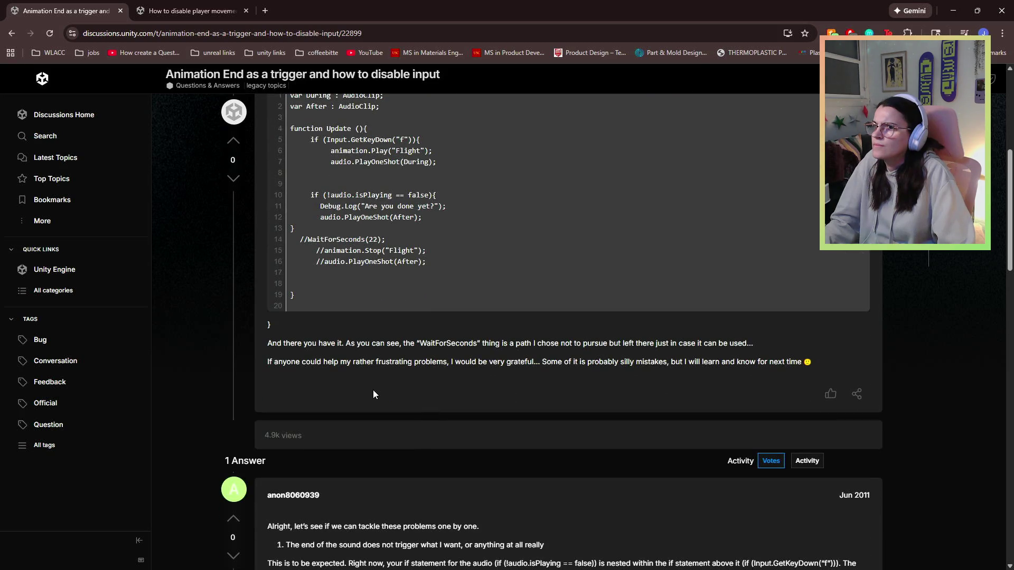
scroll(462, 391, down, 3)
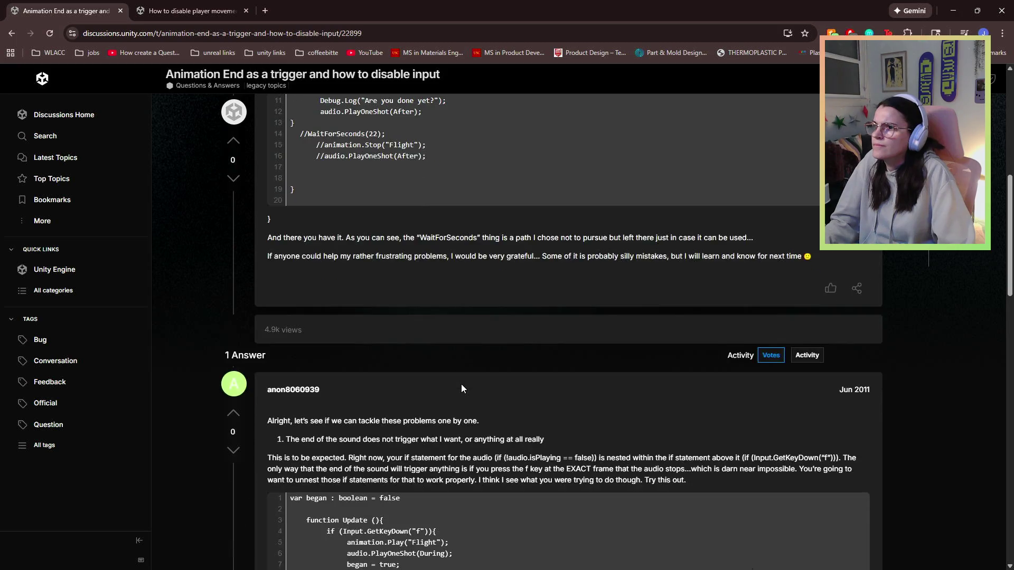
scroll(459, 377, down, 2)
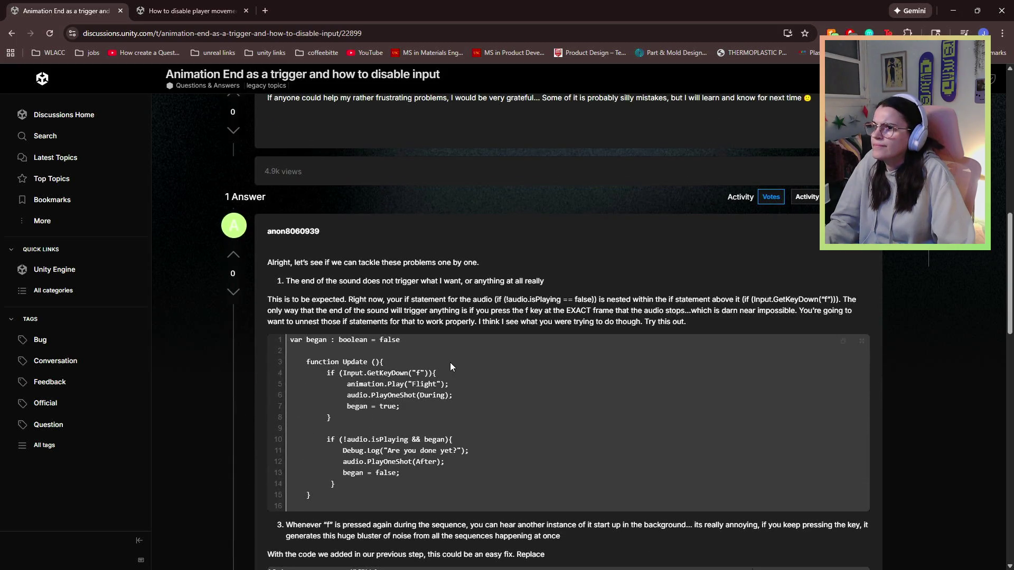
scroll(451, 362, down, 4)
scroll(450, 362, down, 3)
scroll(450, 363, down, 8)
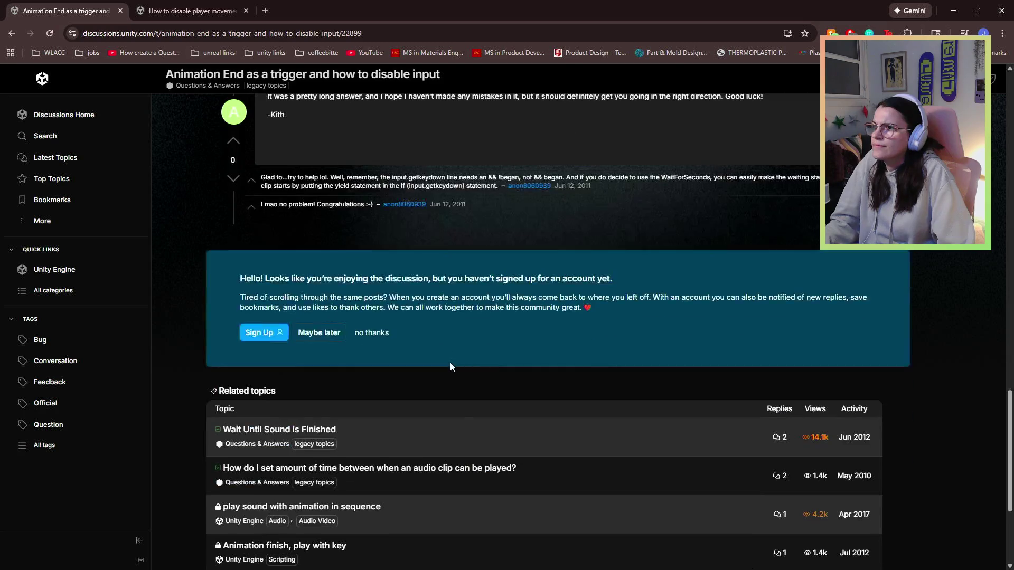
scroll(450, 366, up, 2)
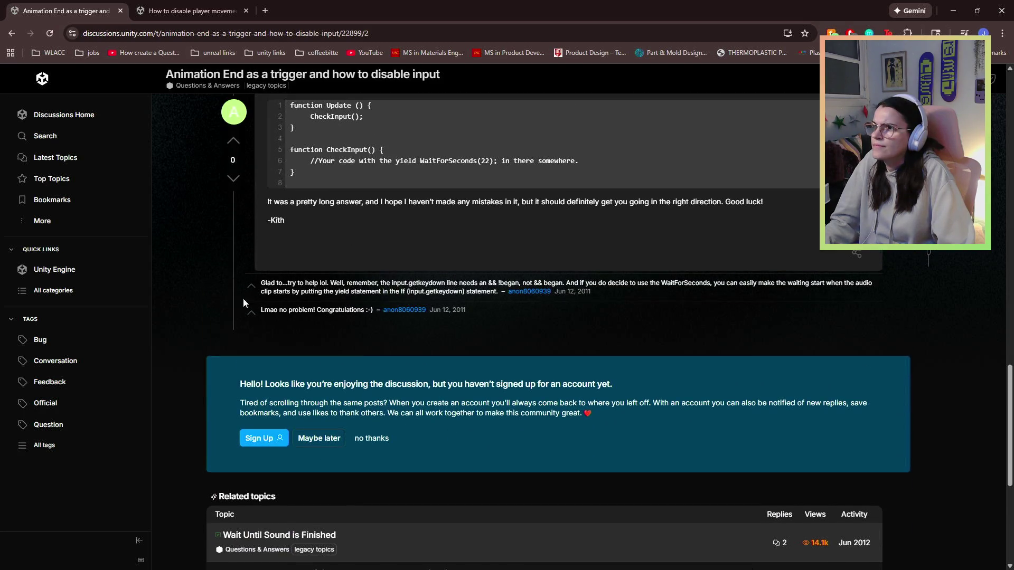
click(251, 288)
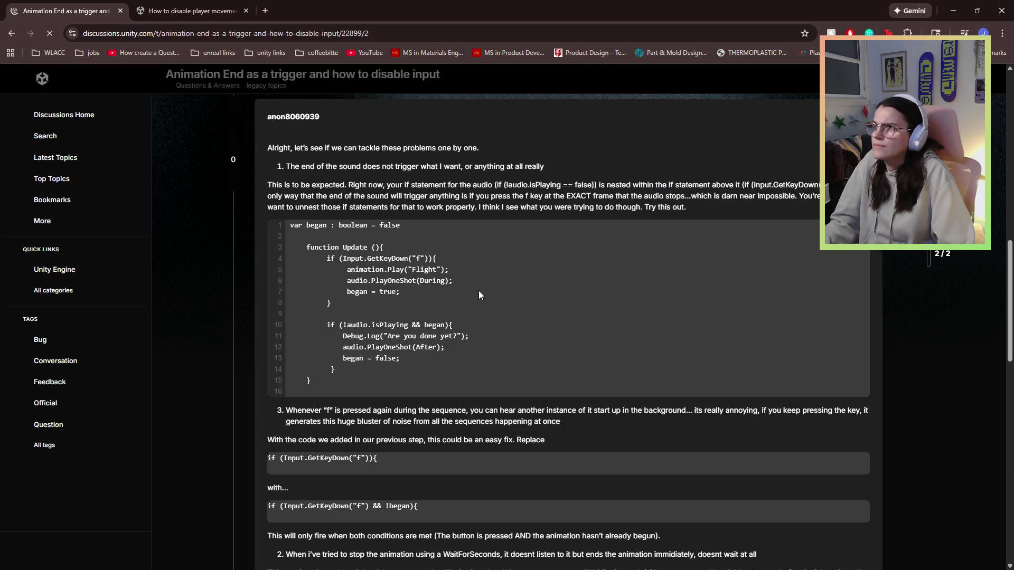
key(super+Down)
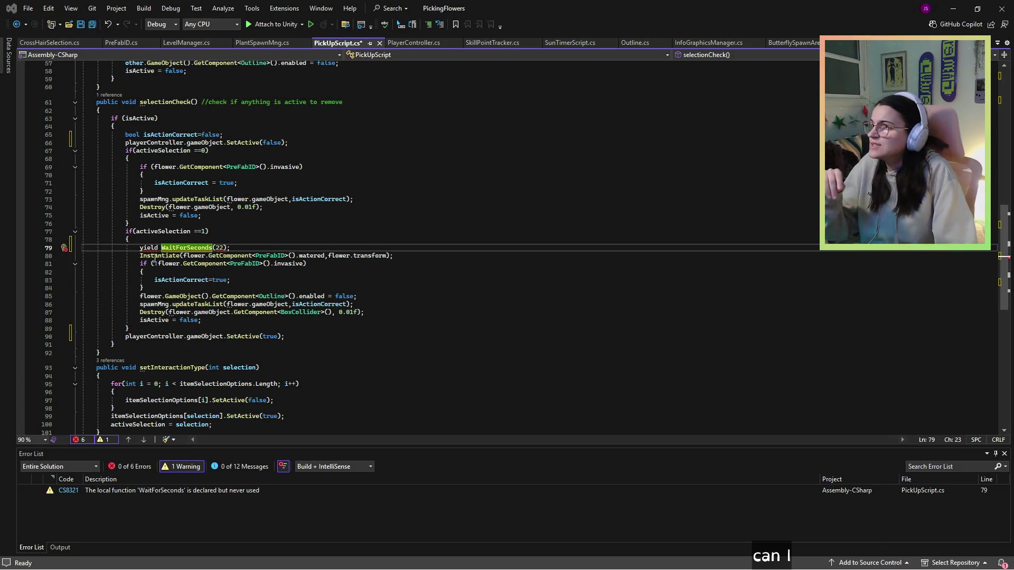
Step: Change line 79 to `yield return new WaitForSeconds(10);`
text(ew)
key(BackSpace)
key(BackSpace)
text(return new)
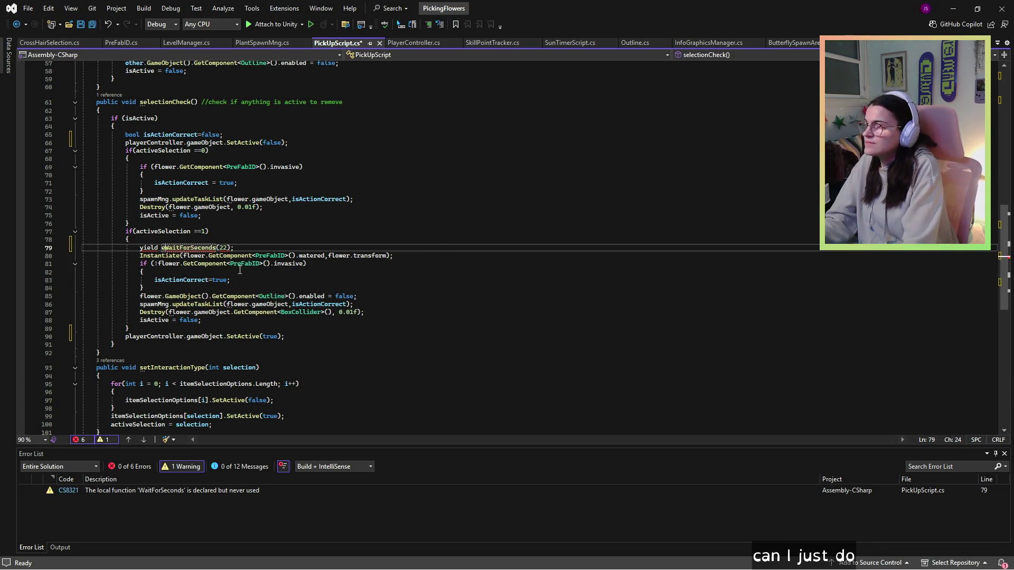
click(243, 175)
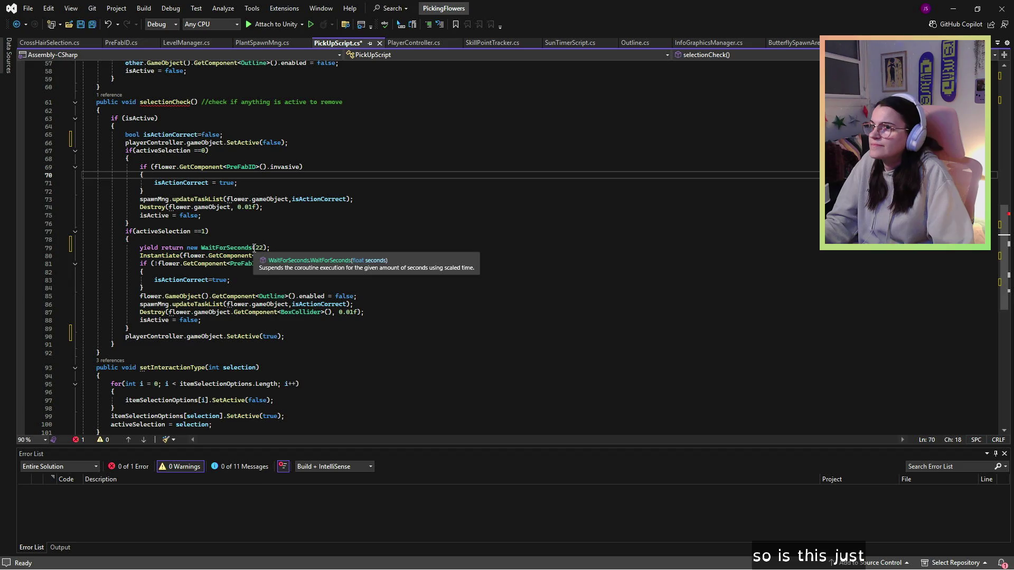
click(258, 248)
text(10)
click(401, 207)
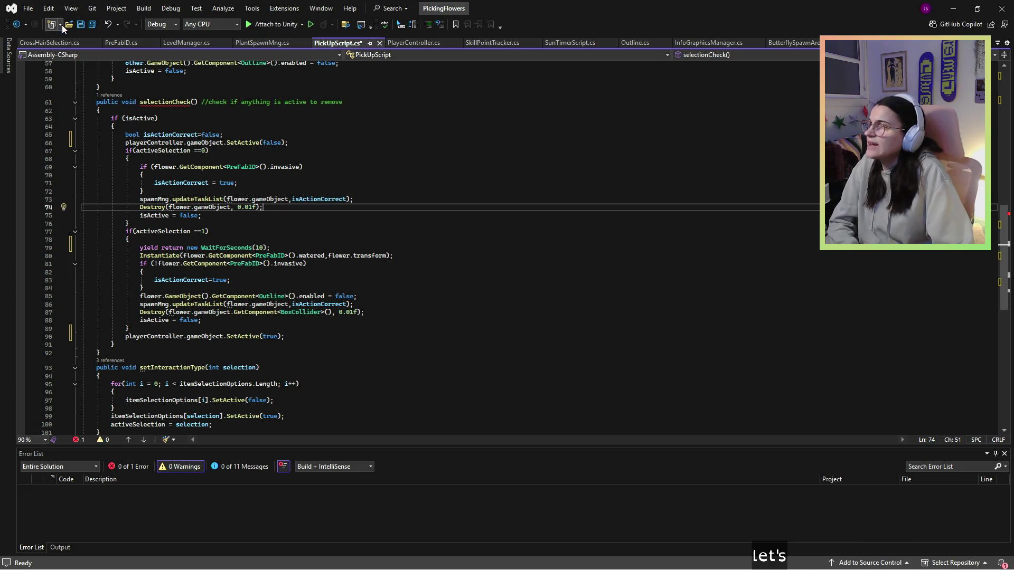
Step: Save PickUpScript.cs and review the selectionCheck error before switching to Unity
click(81, 24)
mouse_move(175, 102)
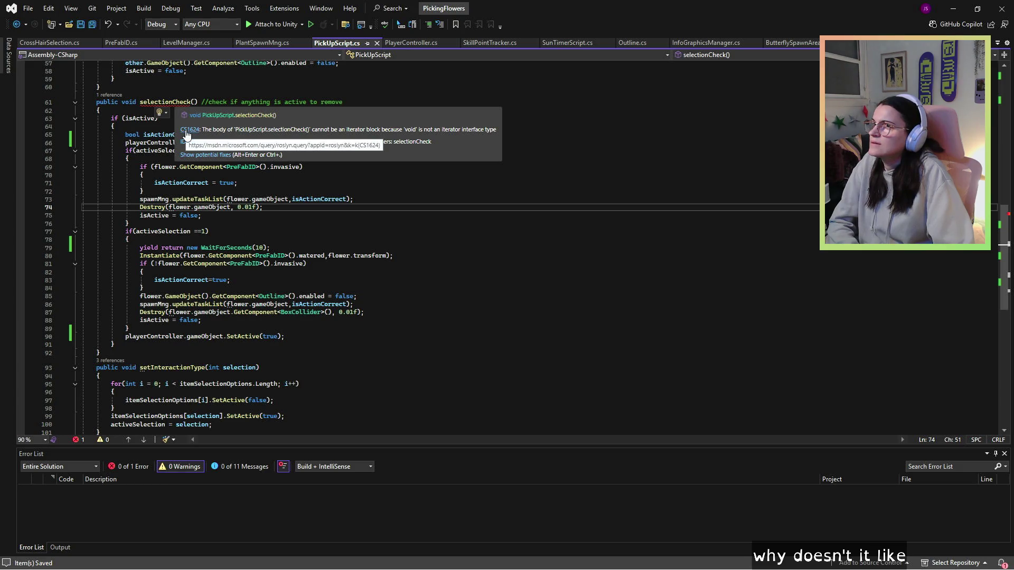
click(175, 247)
click(251, 297)
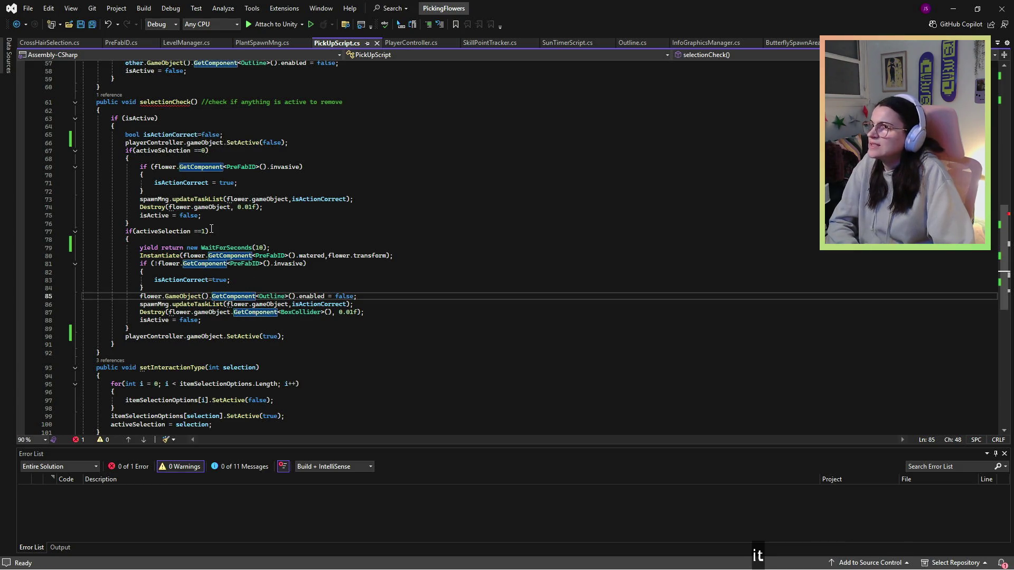
drag(272, 248, 140, 248)
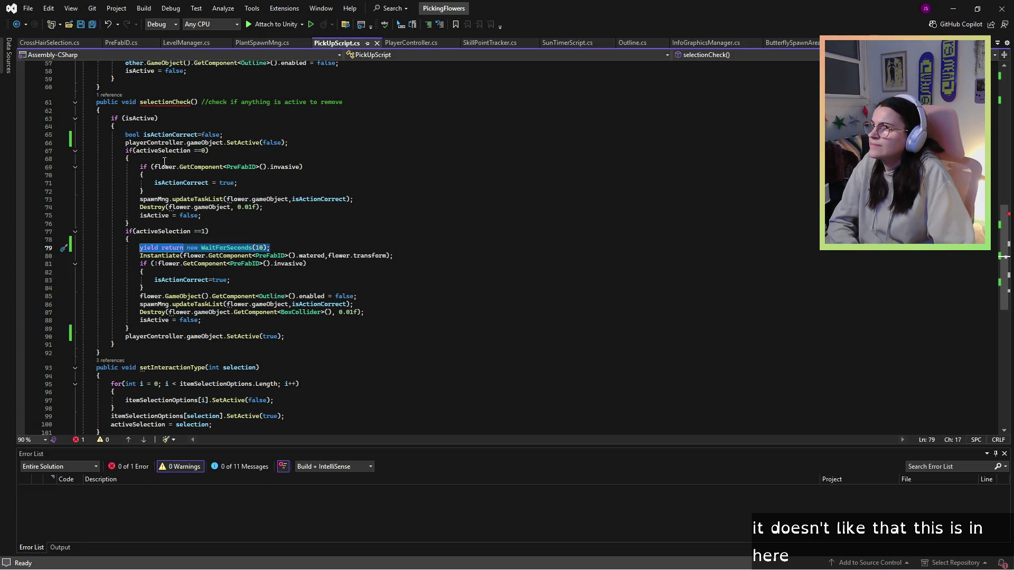
click(961, 5)
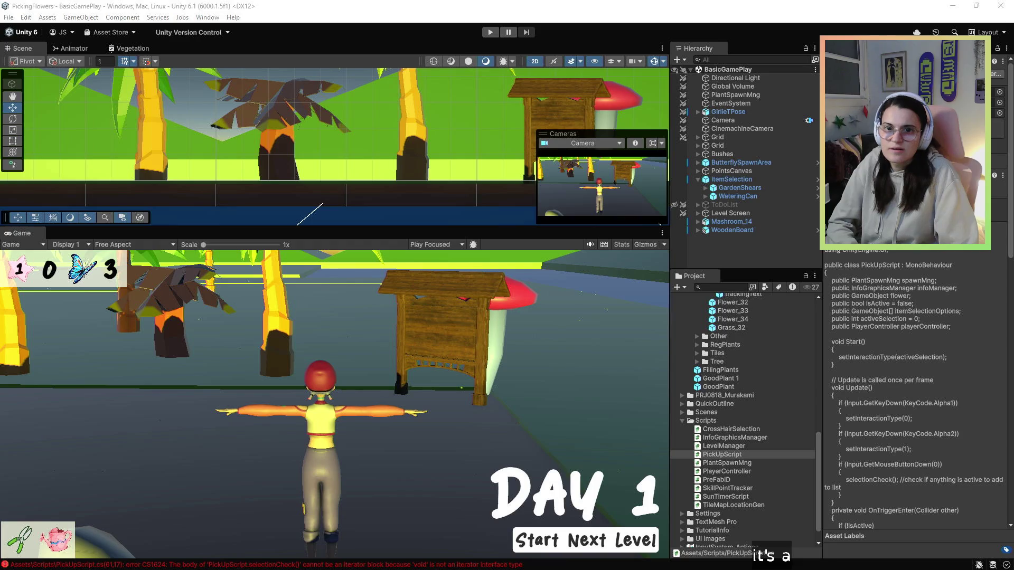
Step: Read the CS1624 error in Unity's Console, then go back to PickUpScript.cs in Visual Studio
key(ctrl+shift+c)
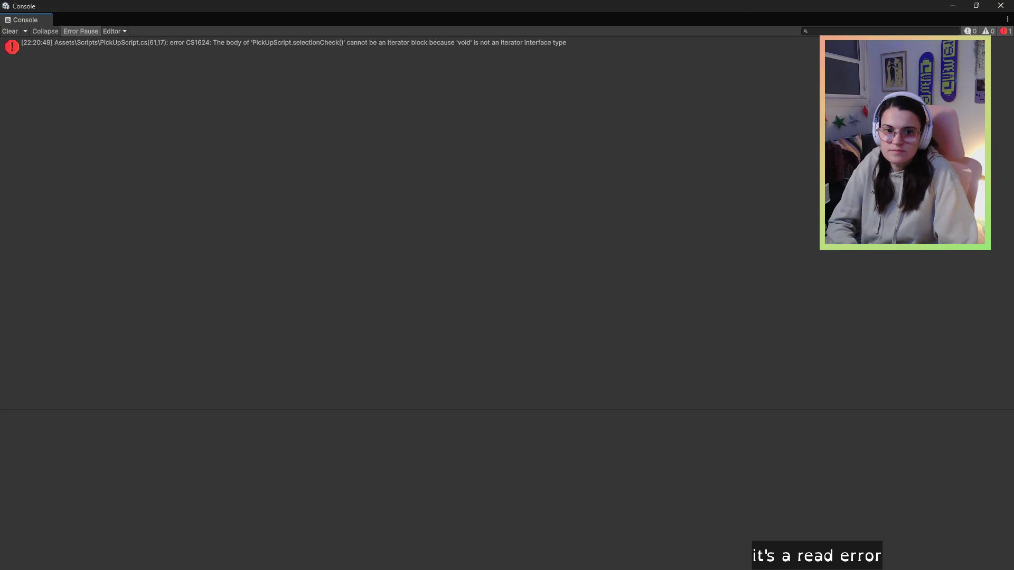
key(alt+Tab)
click(373, 318)
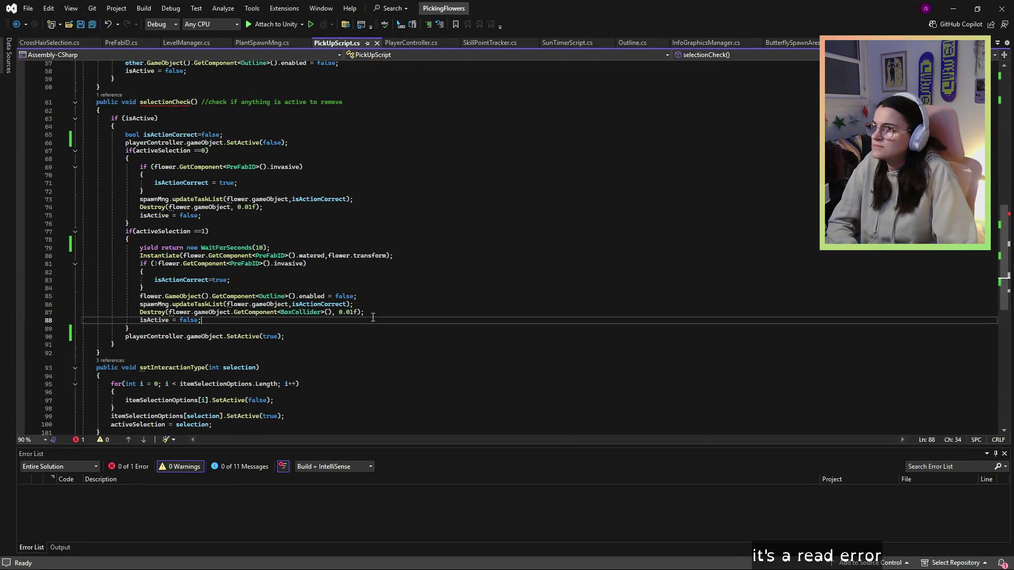
Step: Highlight the `yield return new WaitForSeconds(10);` line 79 inside selectionCheck
drag(295, 248, 140, 252)
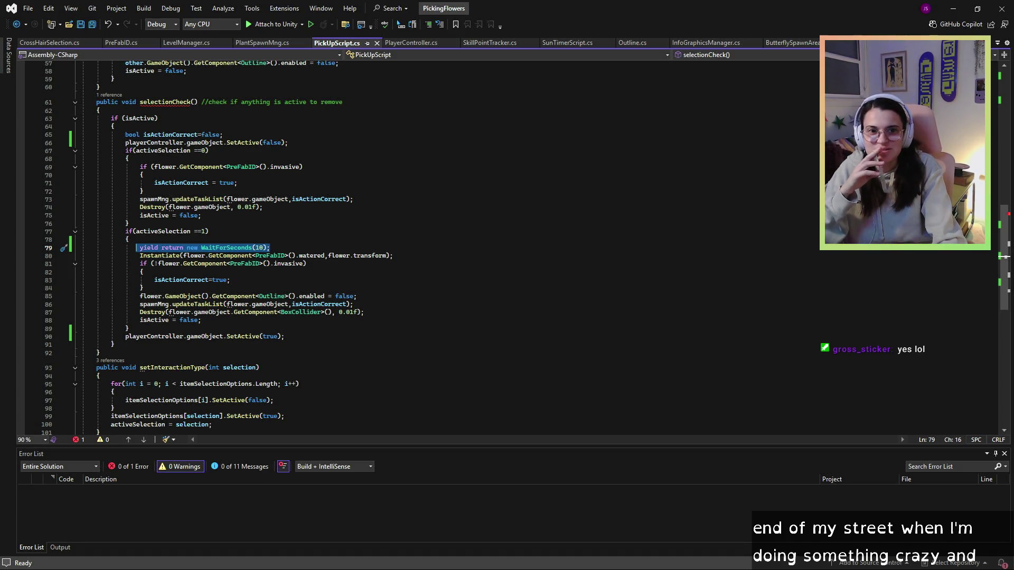
key(alt+Tab)
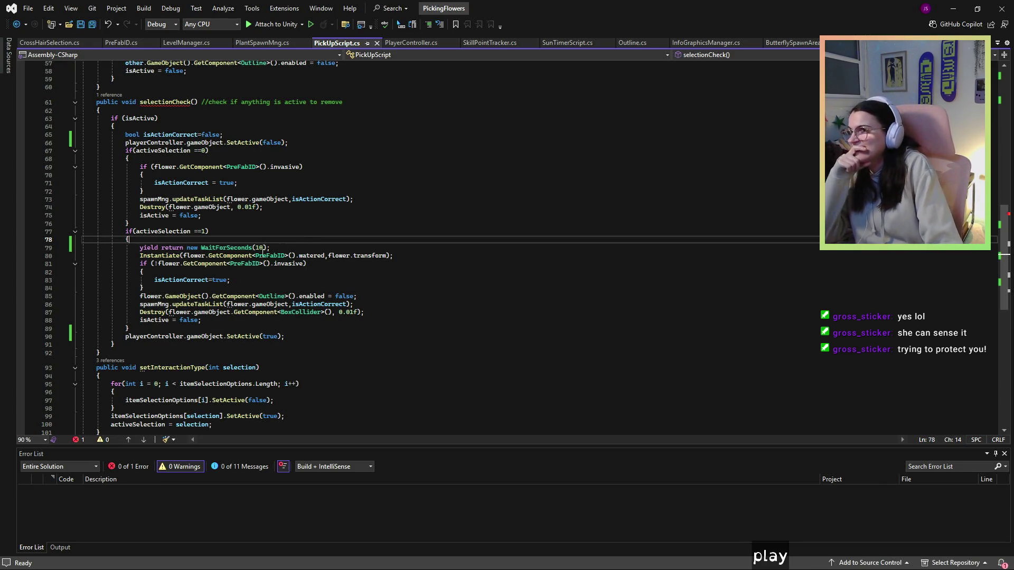
drag(270, 248, 139, 251)
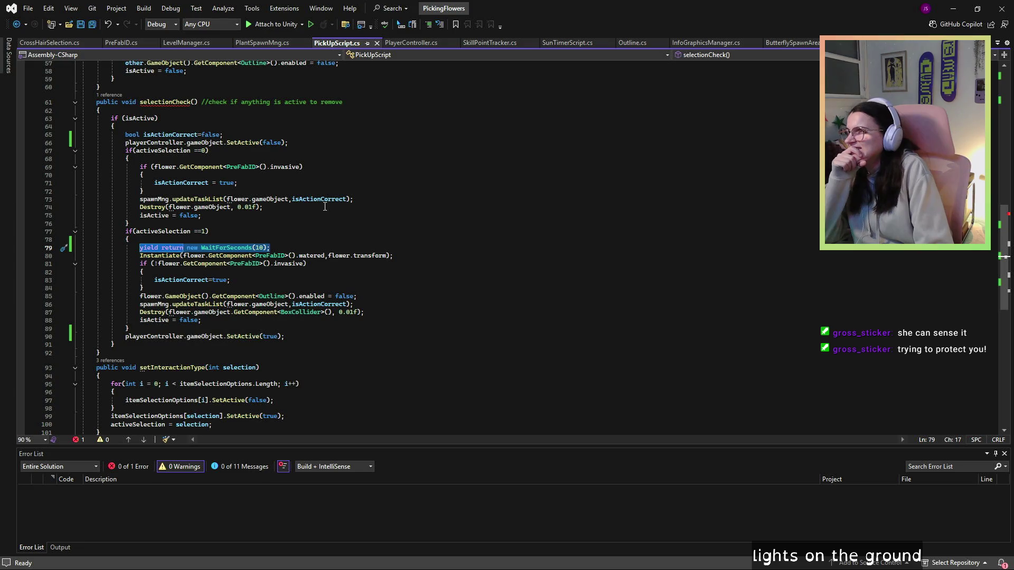
click(288, 256)
click(269, 246)
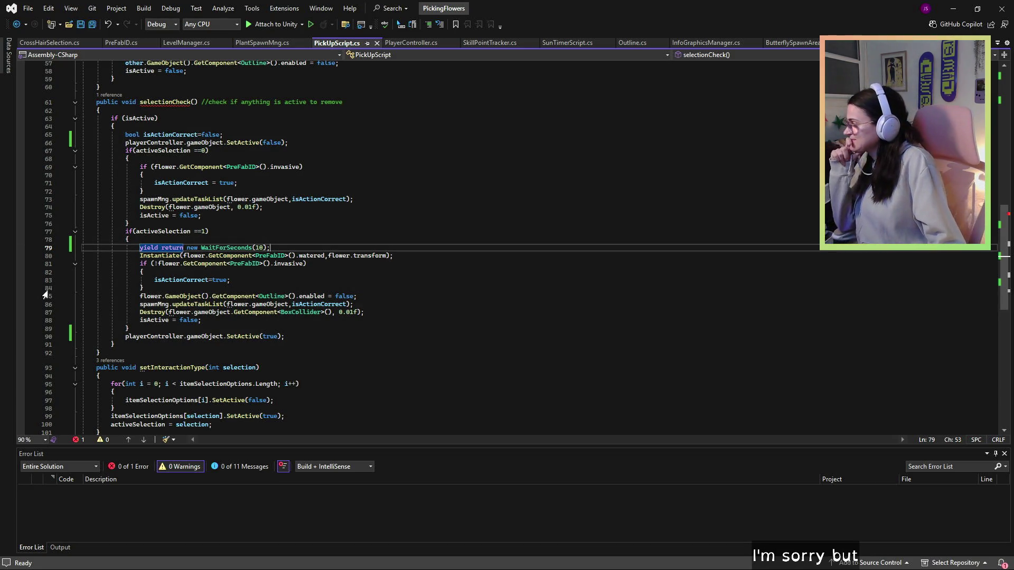
click(331, 326)
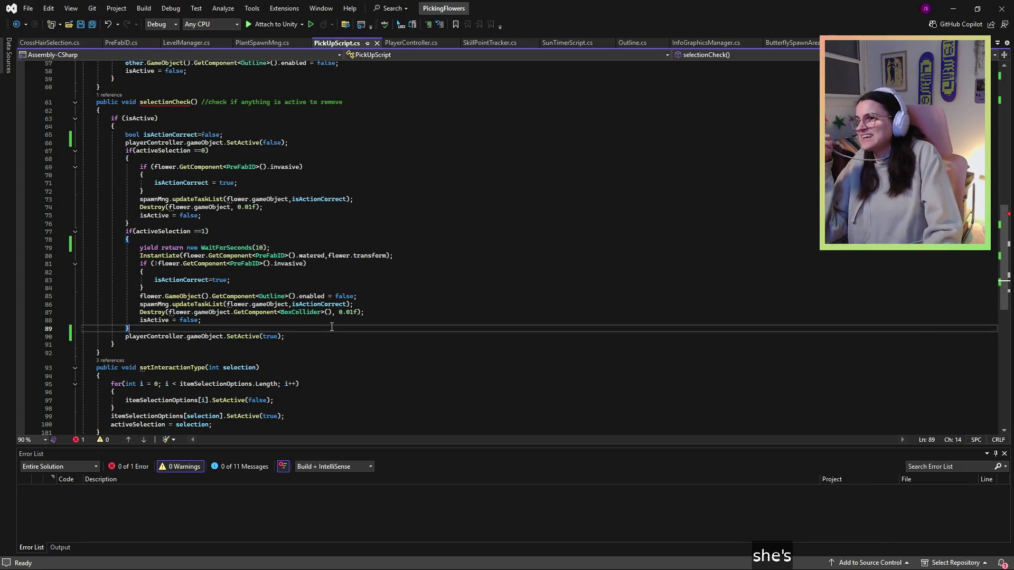
click(270, 248)
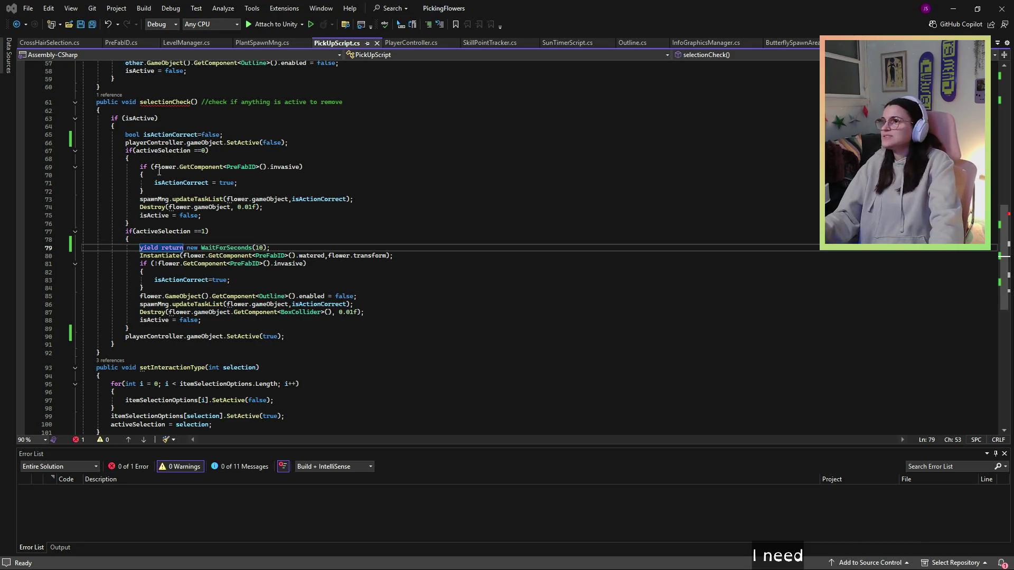
click(168, 128)
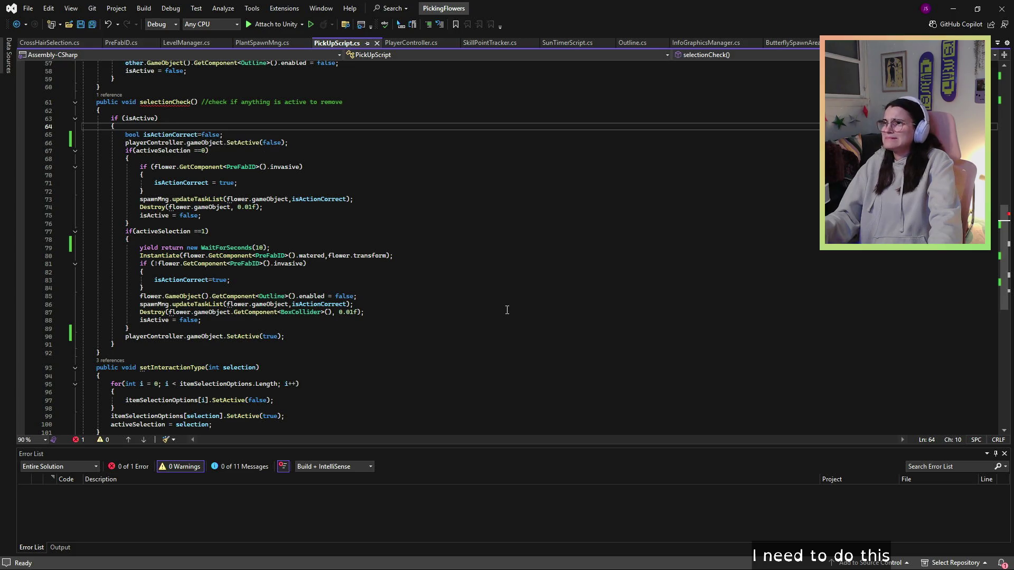
key(Return)
Step: Add `StartCoroutine(DelaySituation());` at the top of the isActive block
key(Tab)
click(402, 151)
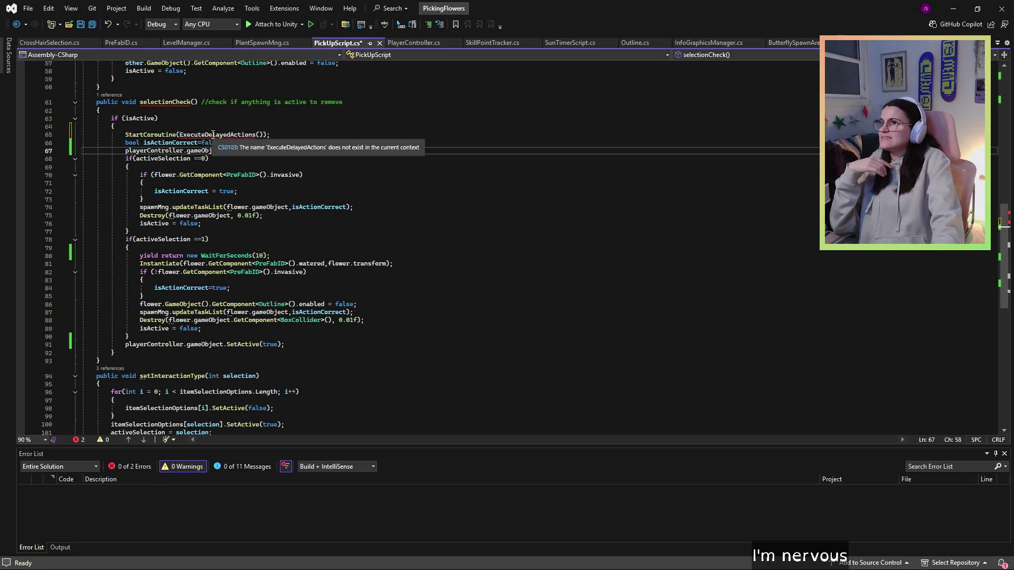
drag(256, 134, 181, 141)
text(new)
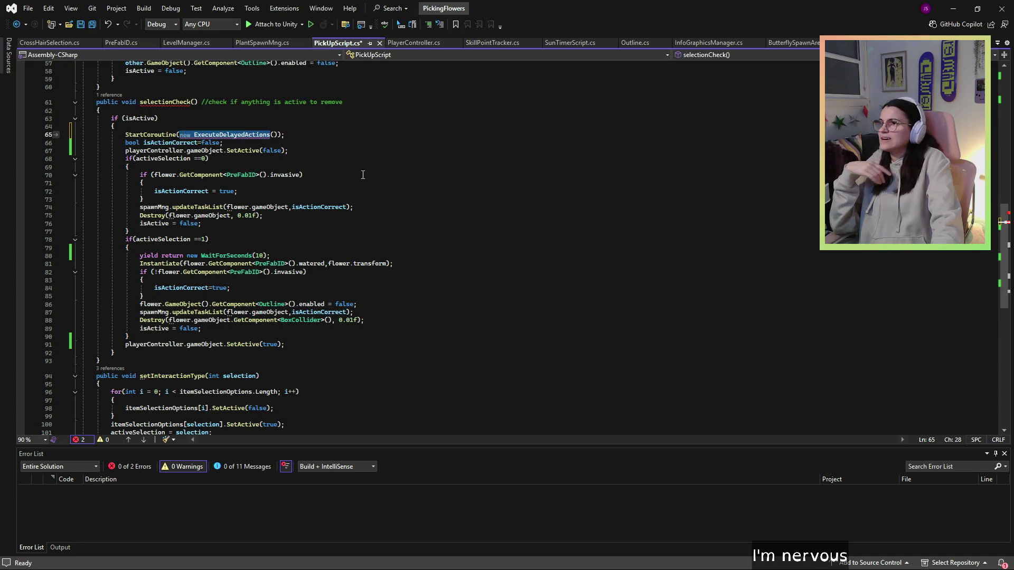
text(f)
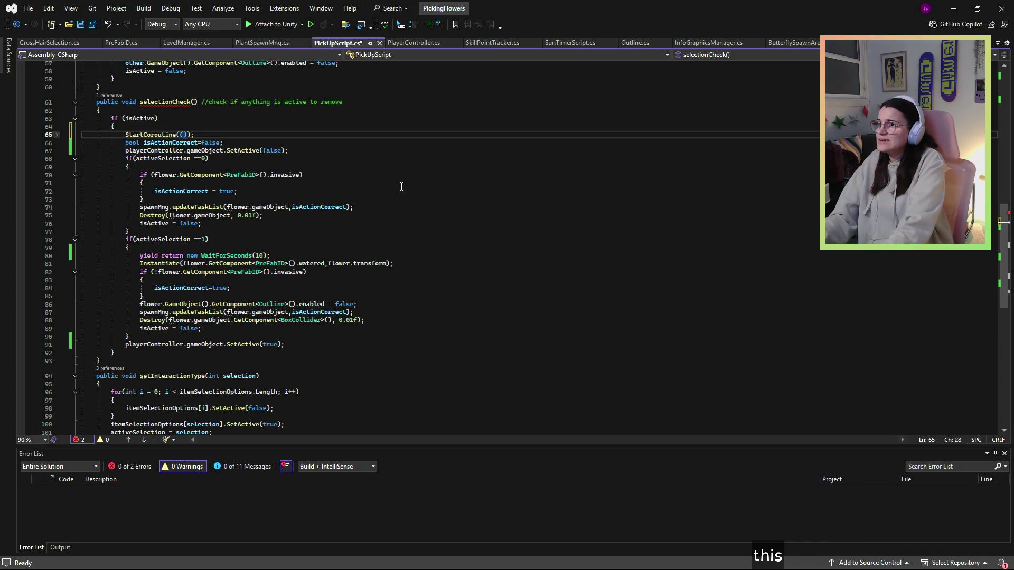
key(BackSpace)
text(delayedAttribute)
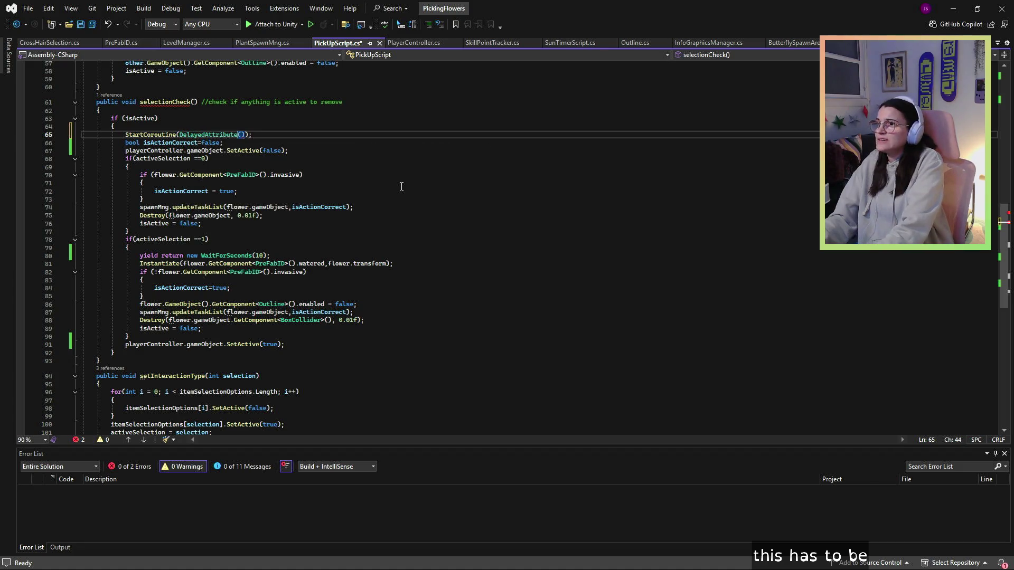
key(BackSpace)
key(BackSpace)
key(BackSpace)
text(Delay)
key(BackSpace)
key(BackSpace)
key(BackSpace)
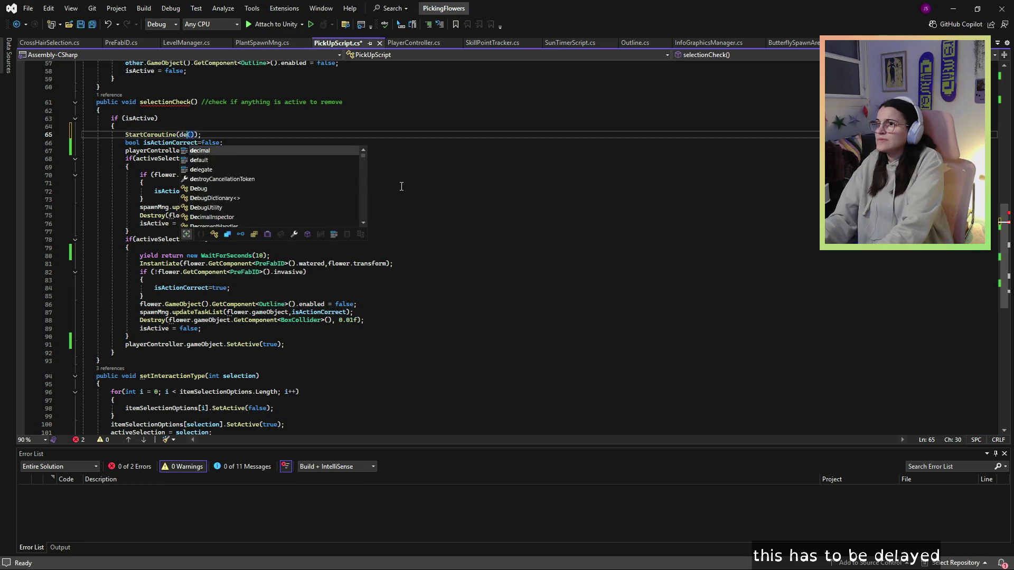
text(de)
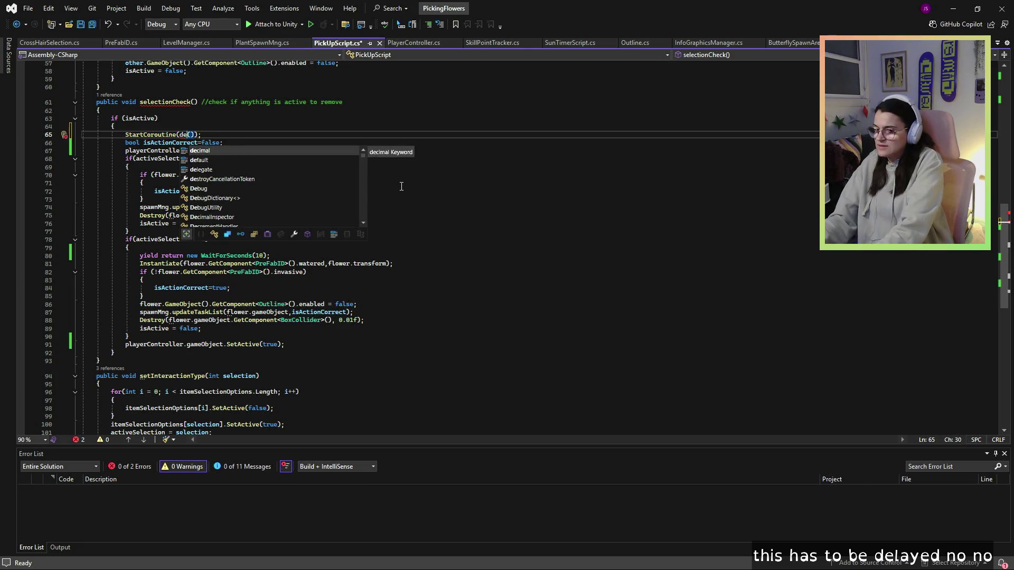
text(lay)
key(BackSpace)
key(BackSpace)
key(BackSpace)
text(Delay)
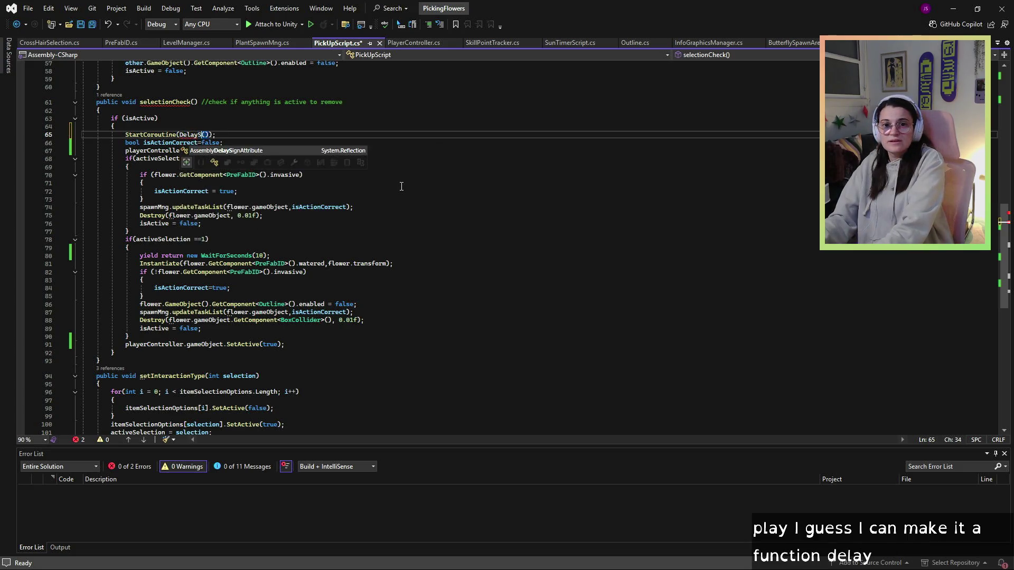
text(Situation)
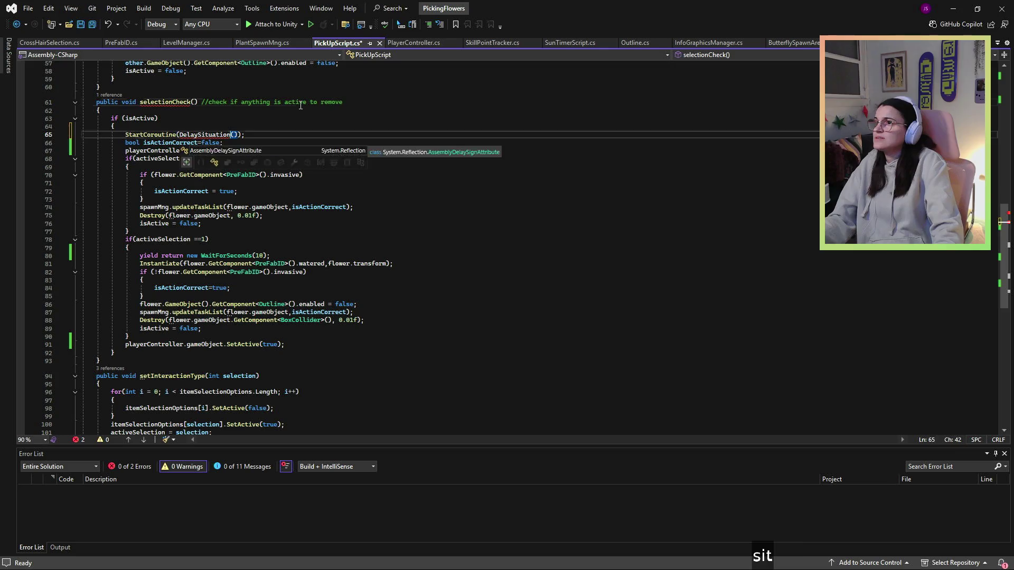
click(284, 102)
scroll(218, 240, down, 10)
scroll(218, 240, up, 3)
Step: Declare `IEnumerator DelaySitution()` with an opening brace after setInteractionType
click(113, 255)
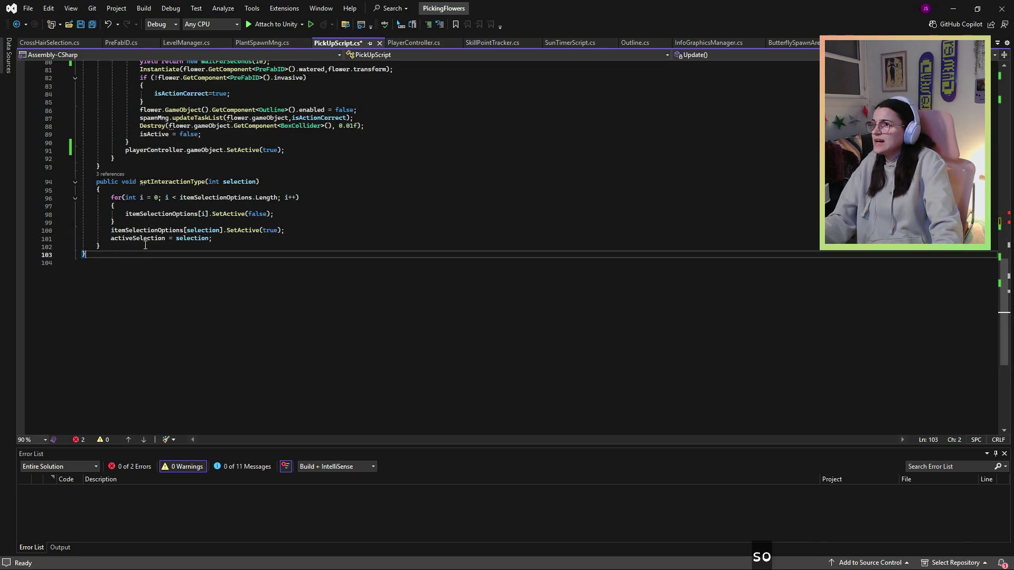
click(113, 247)
key(Return)
key(Return)
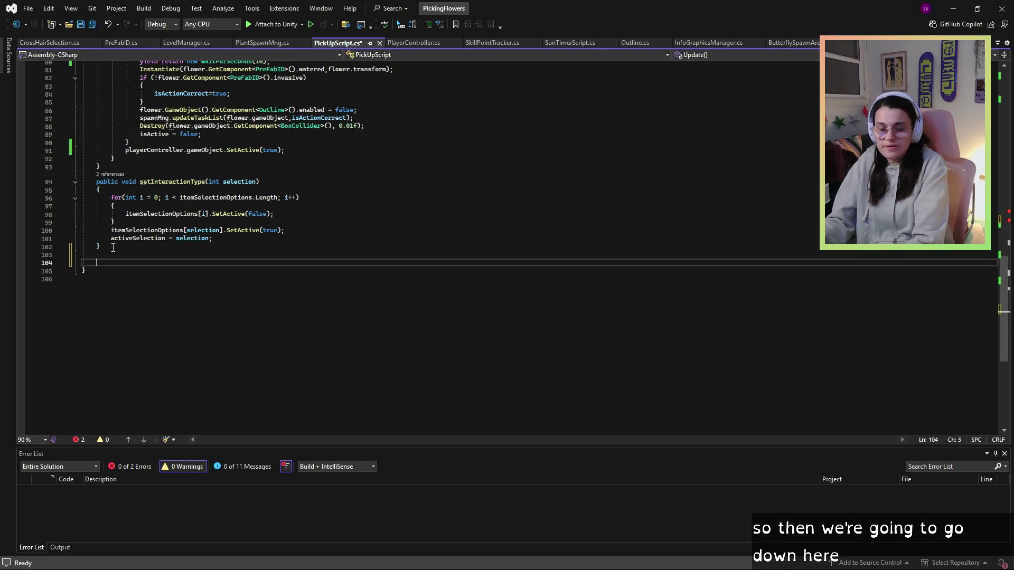
text(IEm)
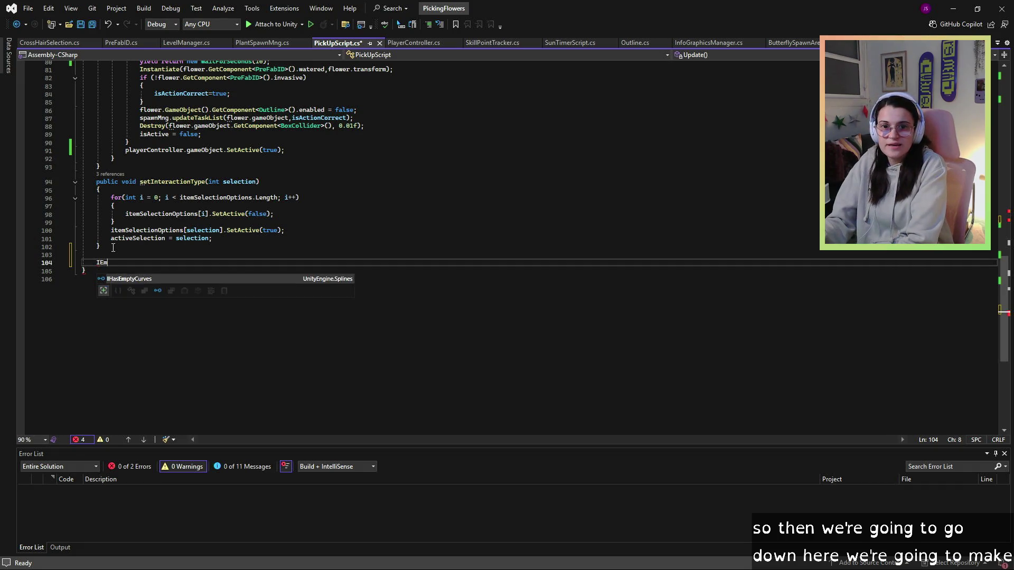
key(BackSpace)
text(n)
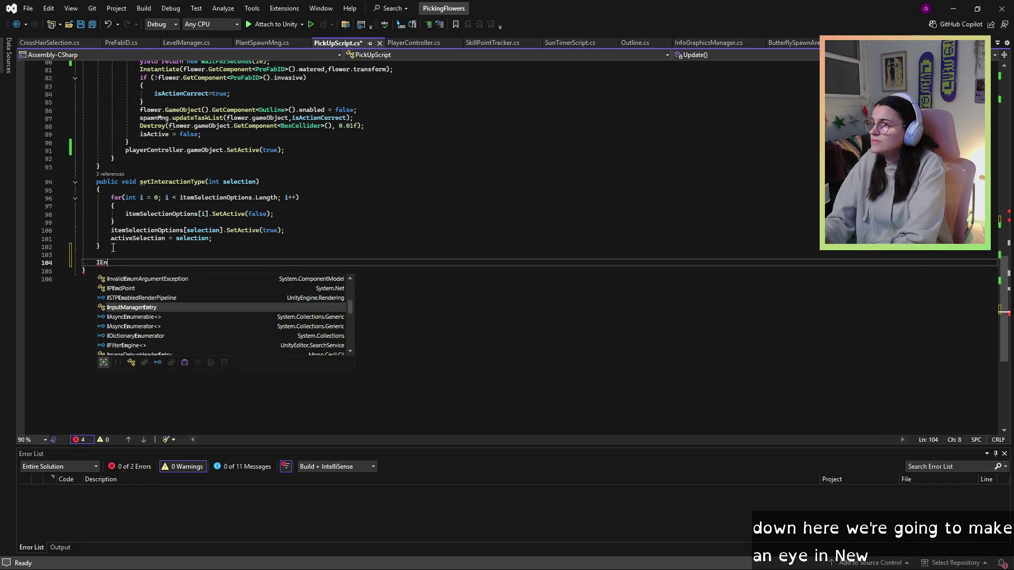
text(umerator)
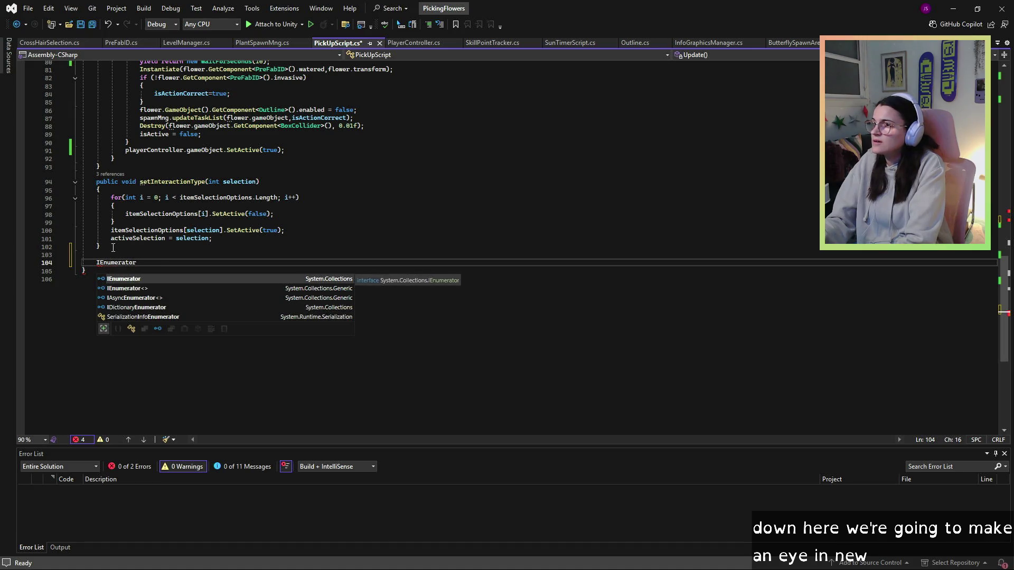
text( Delay)
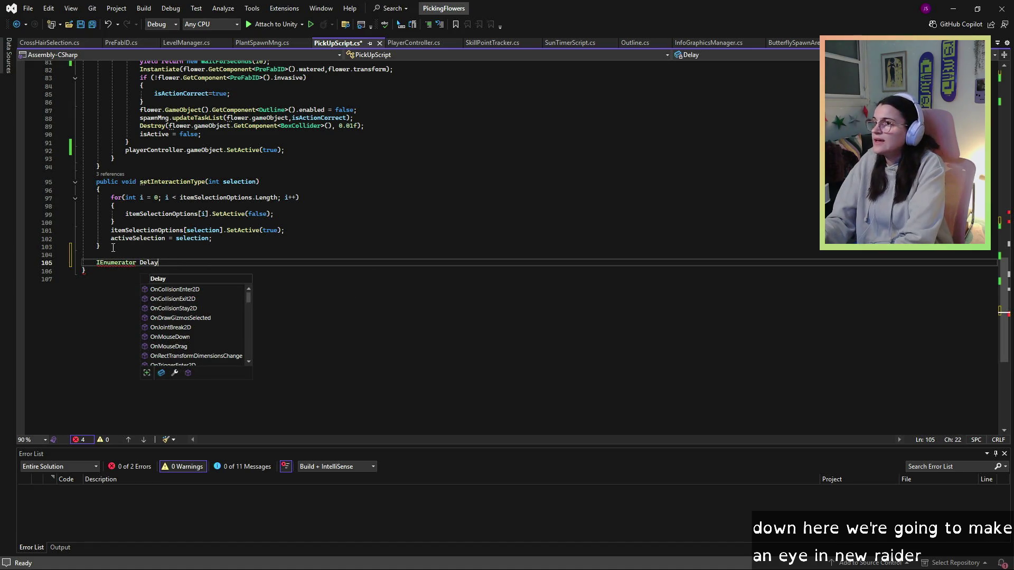
text(Sitution)
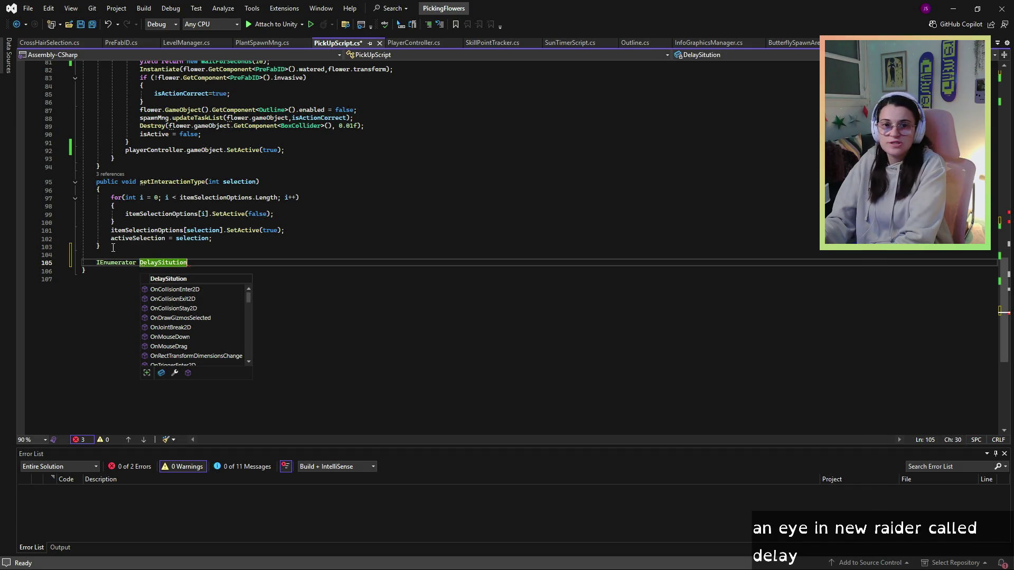
text(())
key(Return)
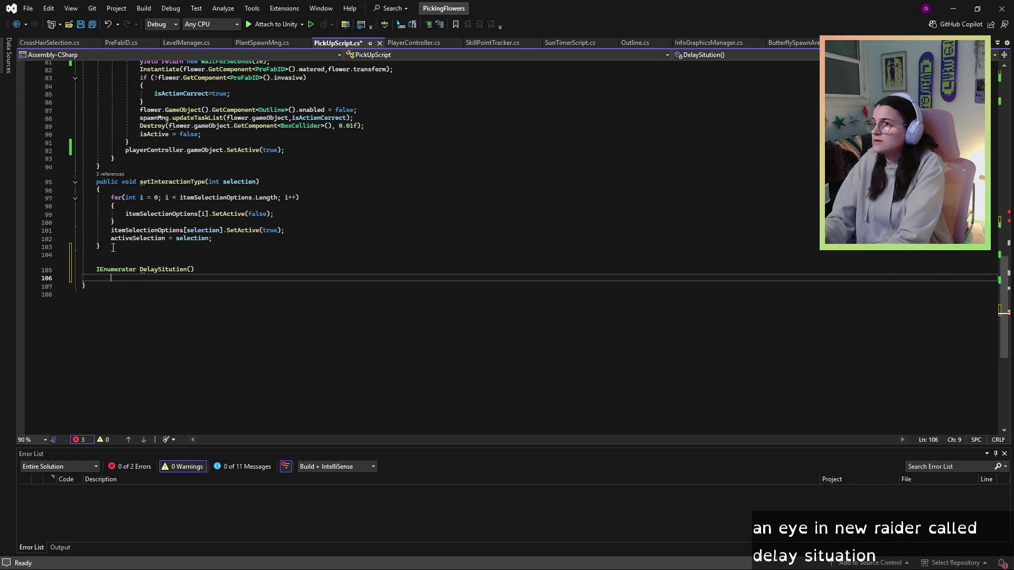
key(Tab)
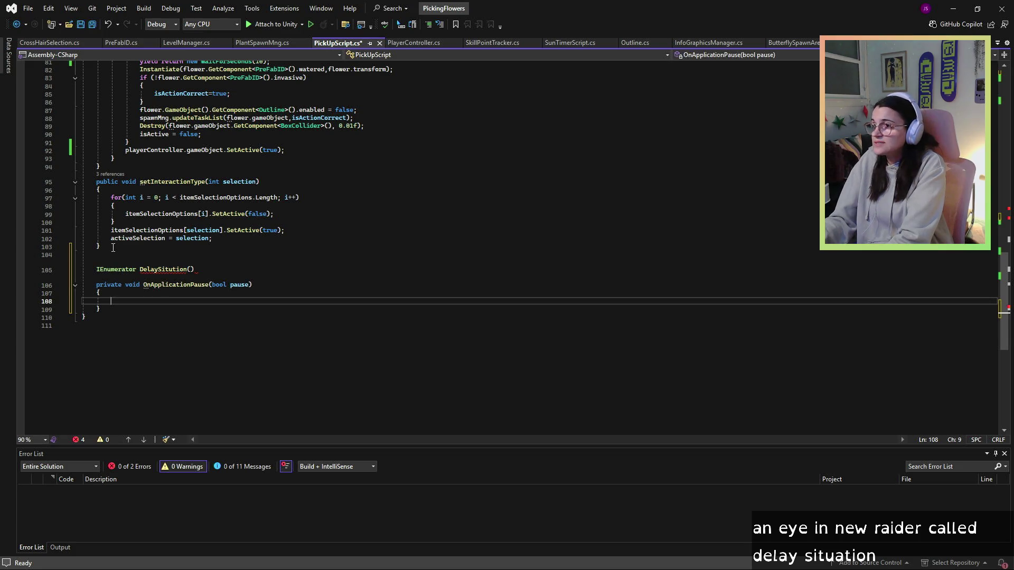
key(ctrl+z)
text({)
key(Return)
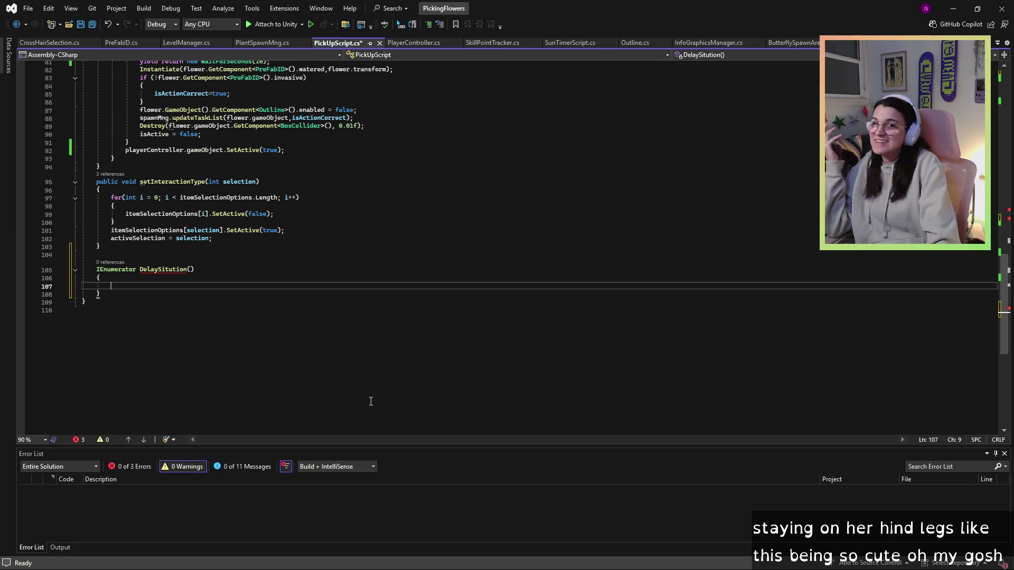
Step: Scroll up to review selectionCheck's StartCoroutine call and the watering branch's ten-second wait
scroll(185, 287, up, 4)
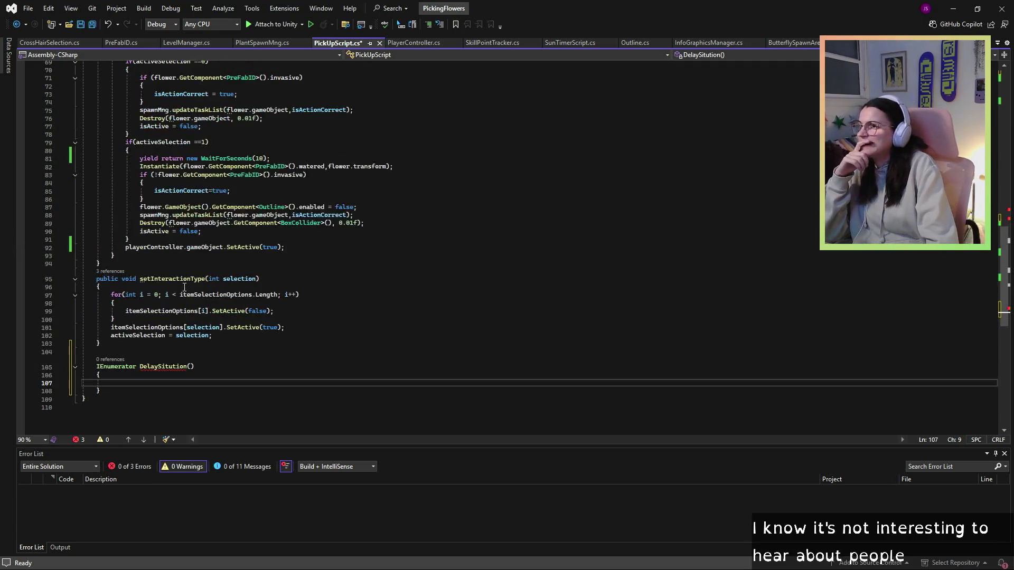
mouse_move(167, 366)
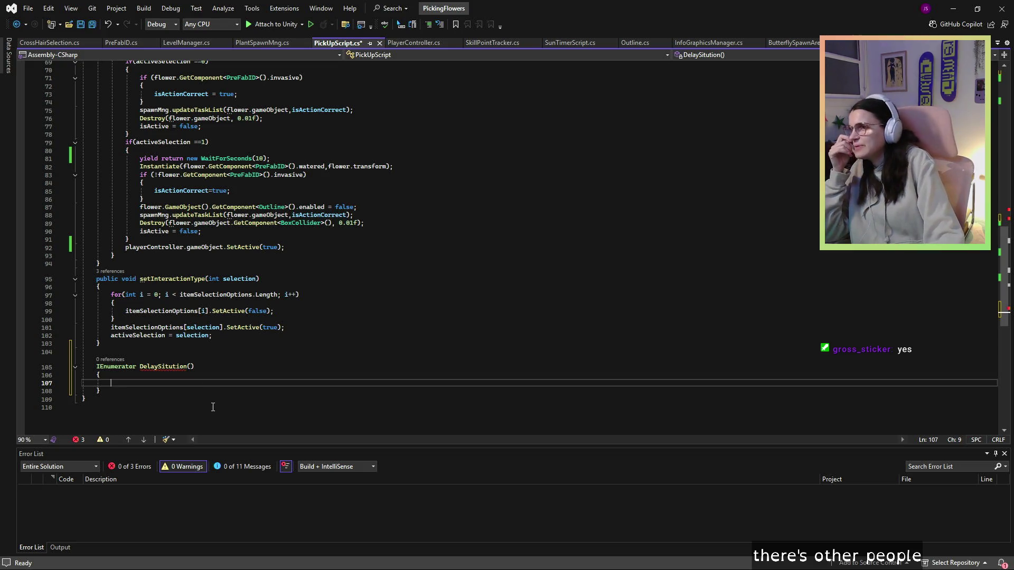
scroll(272, 271, up, 3)
Step: Move selectionCheck's logic after the StartCoroutine call into the DelaySitution body
click(159, 207)
mouse_move(121, 118)
mouse_down()
mouse_move(301, 330)
mouse_move(303, 320)
mouse_up()
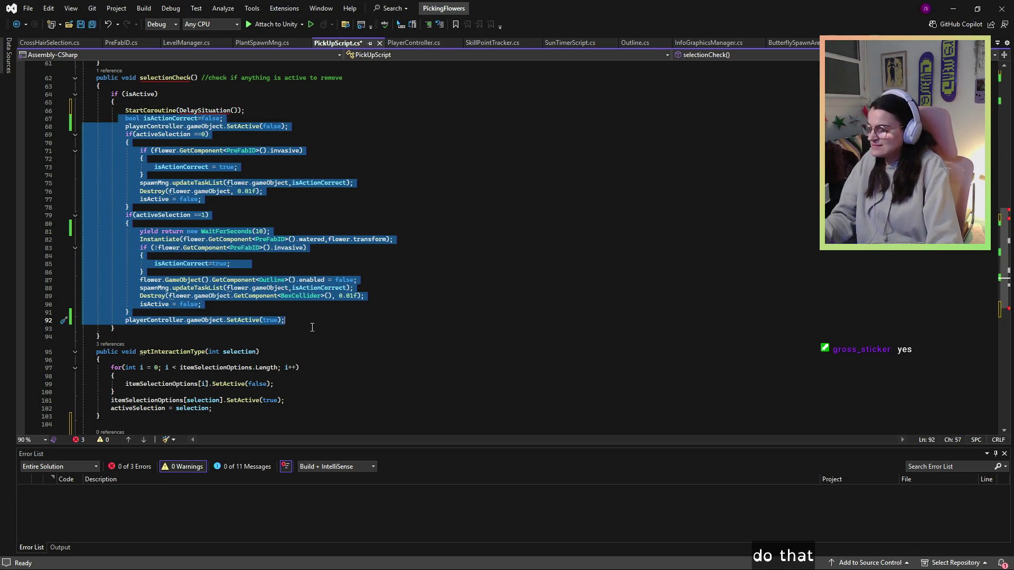
key(ctrl+x)
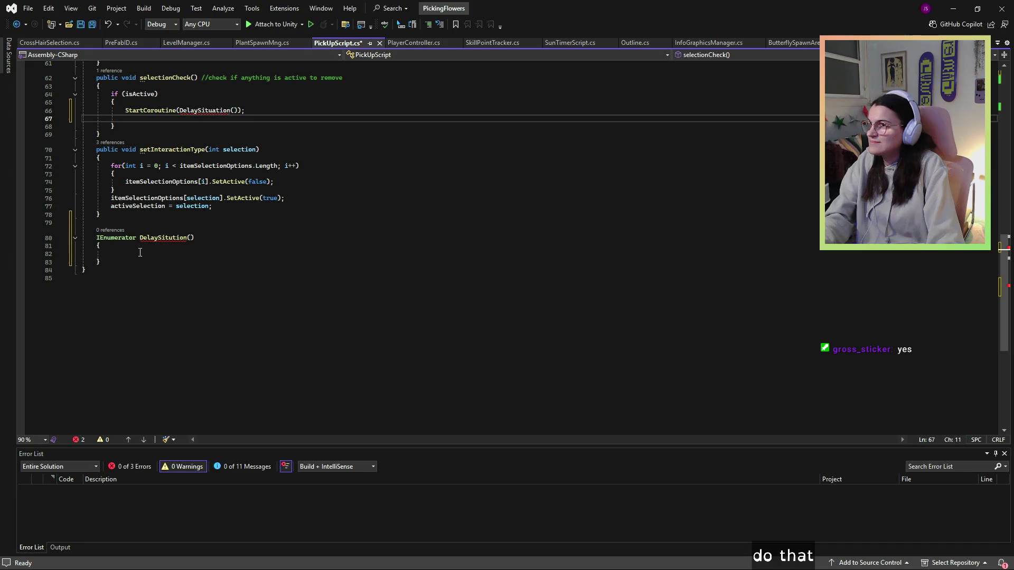
click(112, 255)
key(ctrl+v)
click(379, 267)
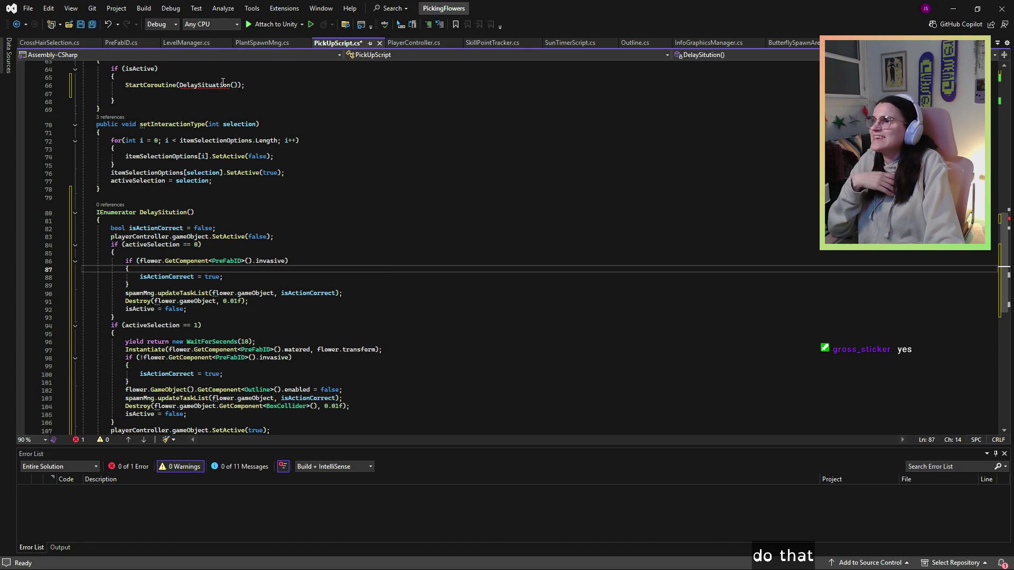
Step: Rename the StartCoroutine call's coroutine to DelaySitution and save PickUpScript.cs
mouse_move(223, 84)
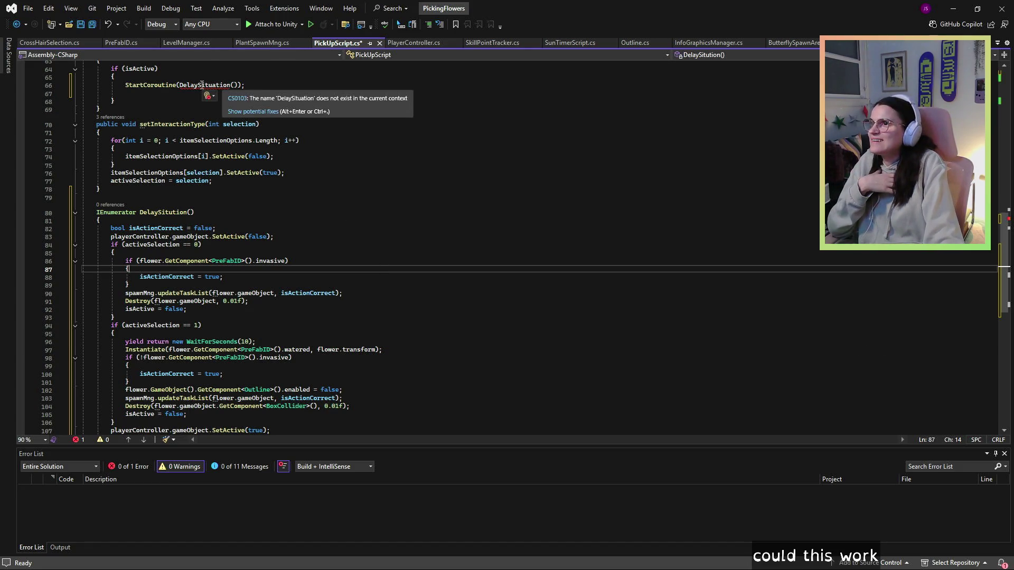
double_click(201, 85)
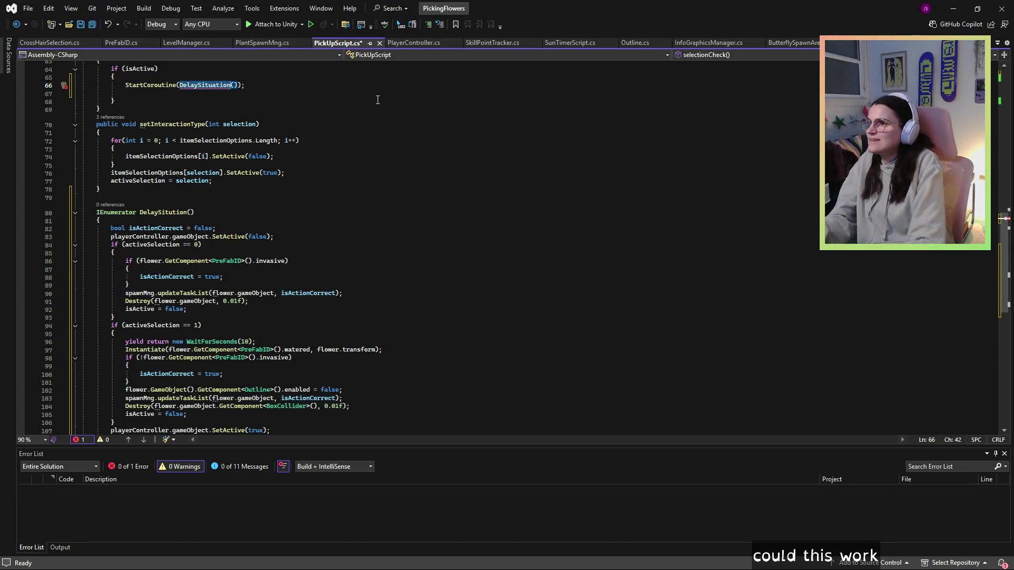
key(BackSpace)
text(Delay)
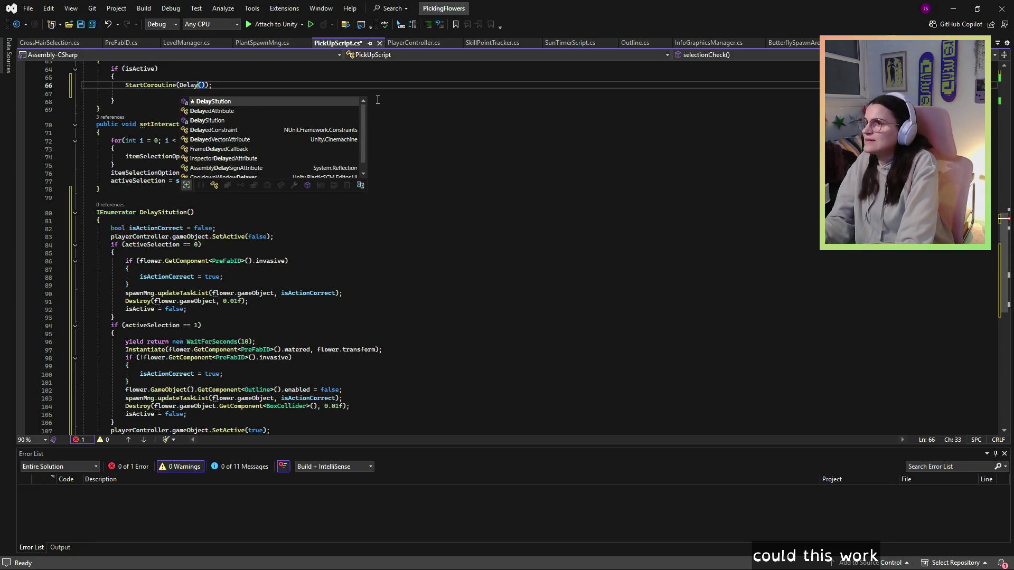
text(S)
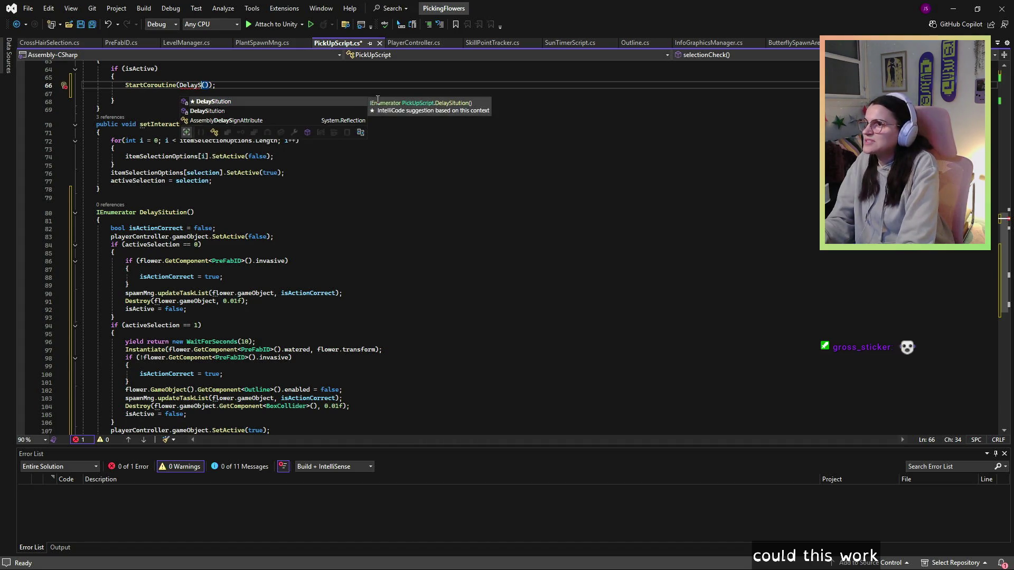
key(Tab)
click(378, 100)
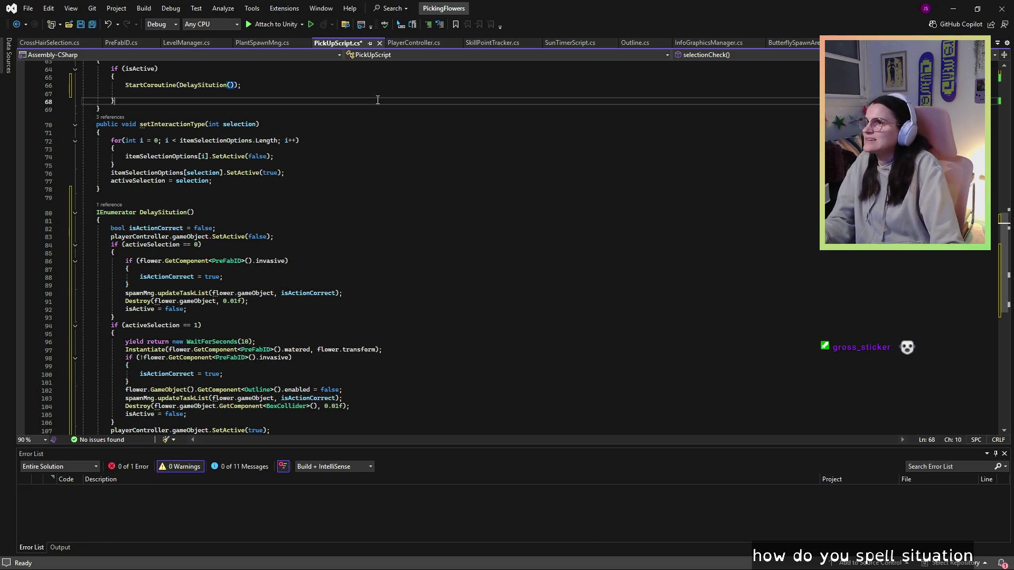
click(78, 28)
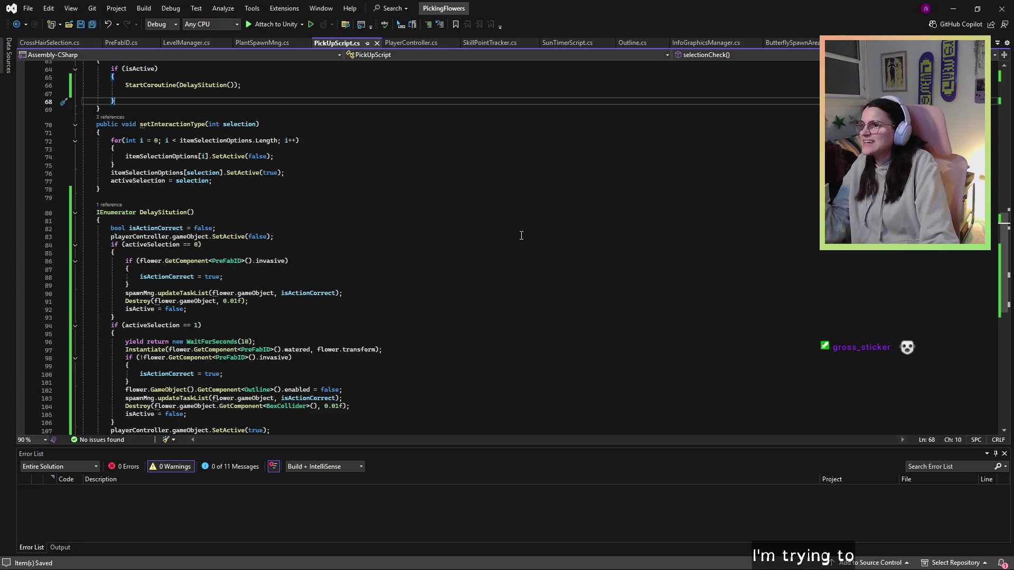
scroll(345, 329, down, 1)
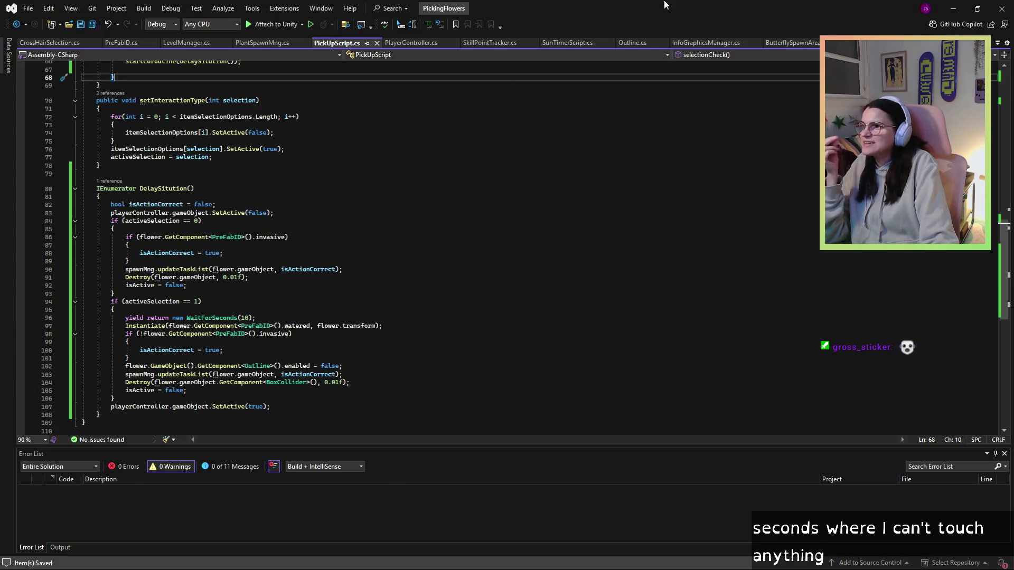
click(954, 9)
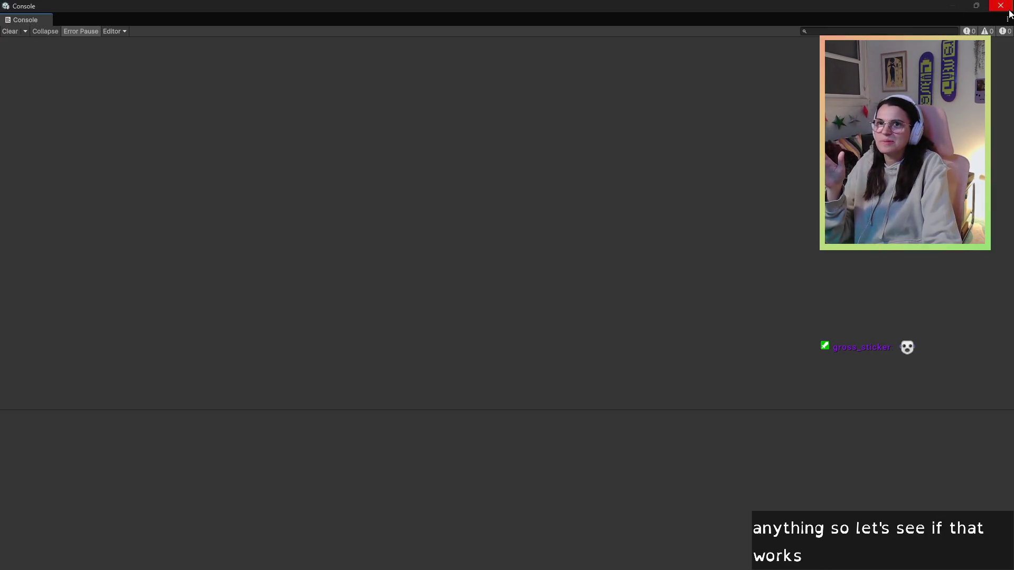
Step: Play the scene, start day one, equip the watering can, walk to the fern, then check the Console
click(1001, 6)
click(491, 32)
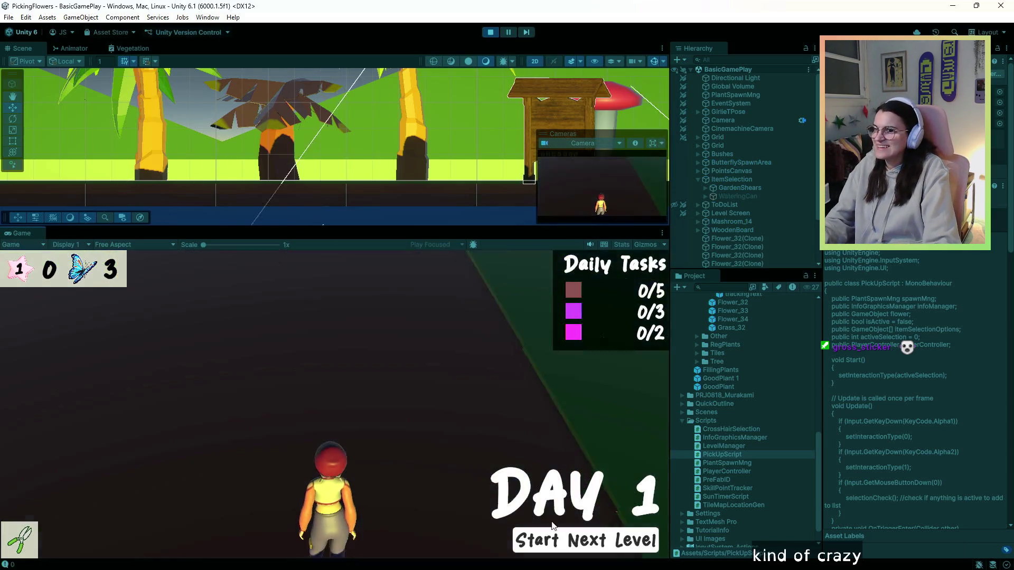
click(562, 532)
key(2)
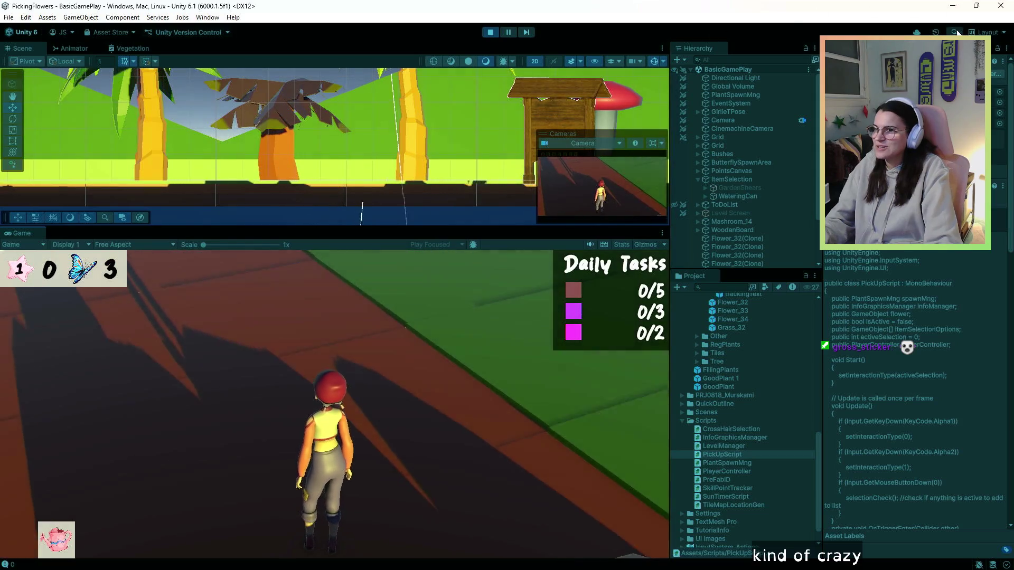
key(w)
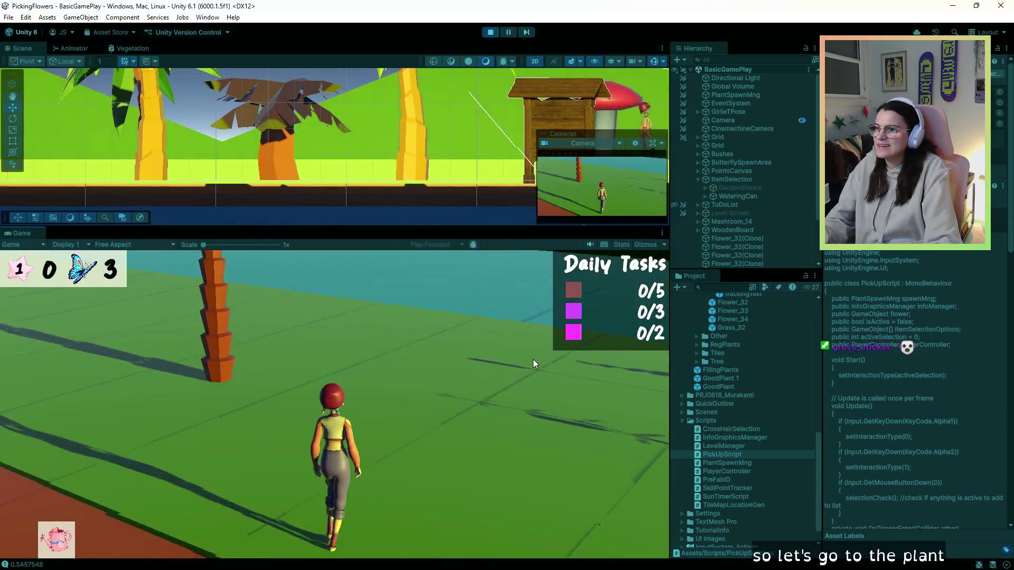
key(w)
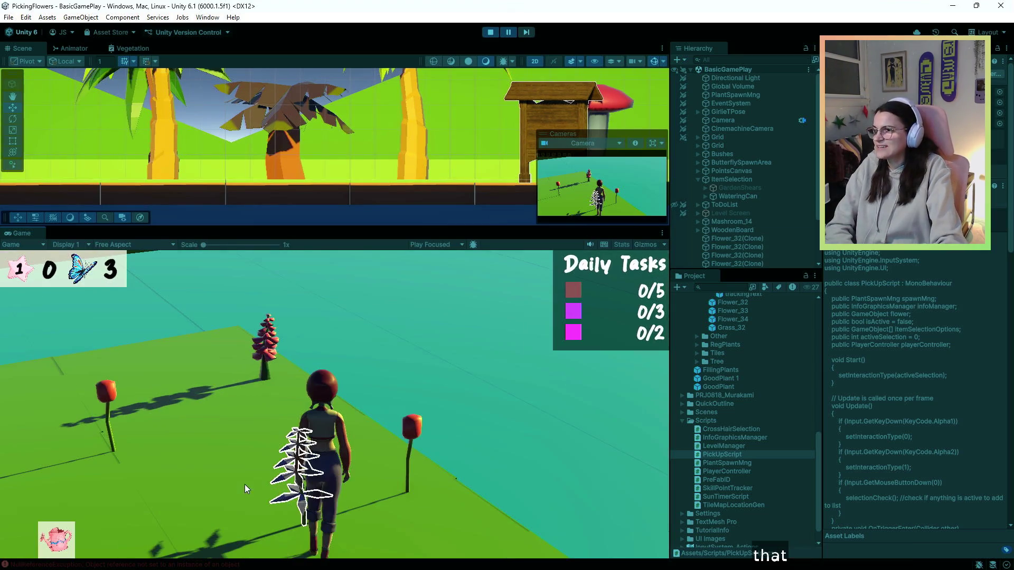
click(178, 566)
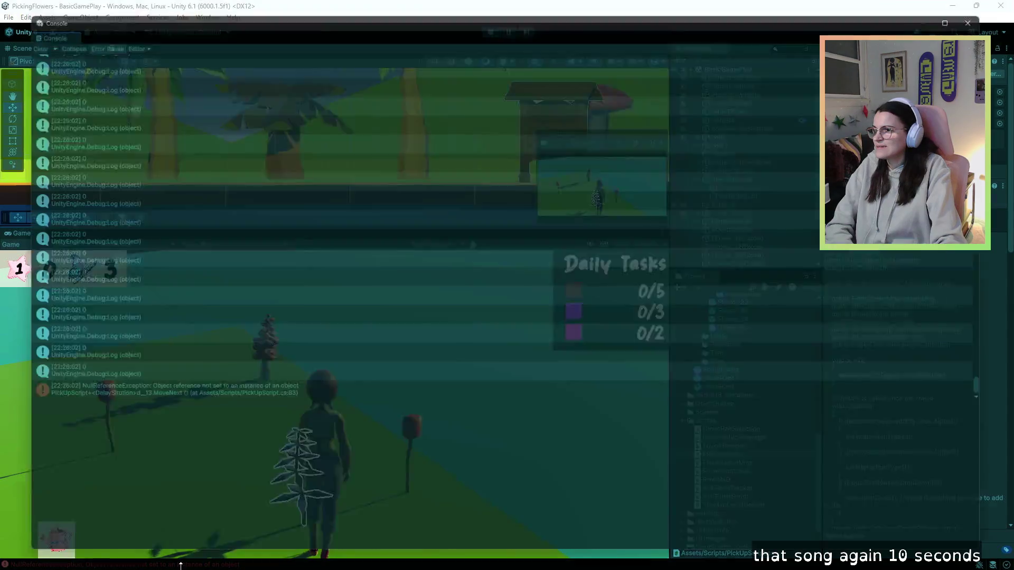
double_click(203, 397)
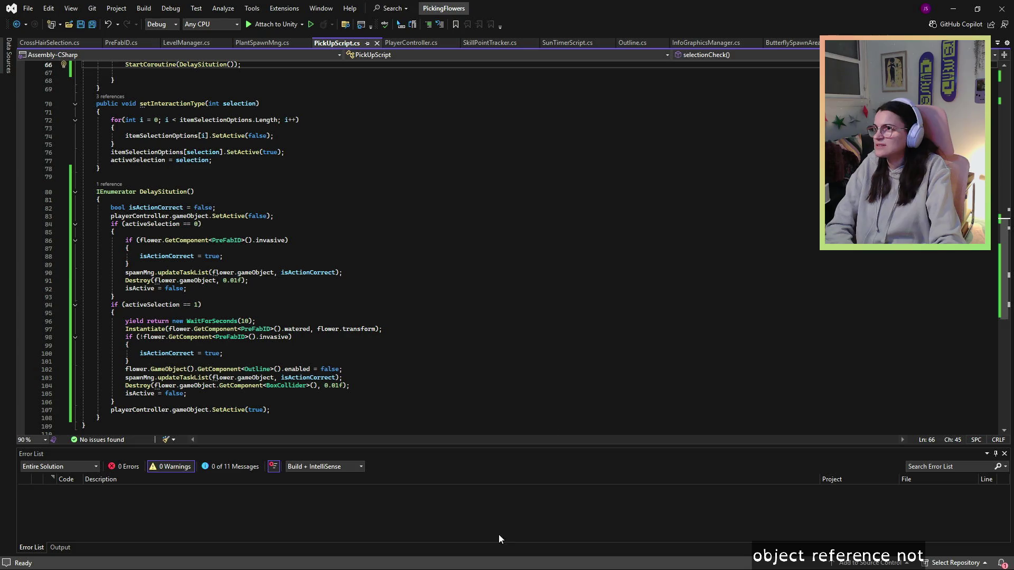
scroll(479, 389, down, 2)
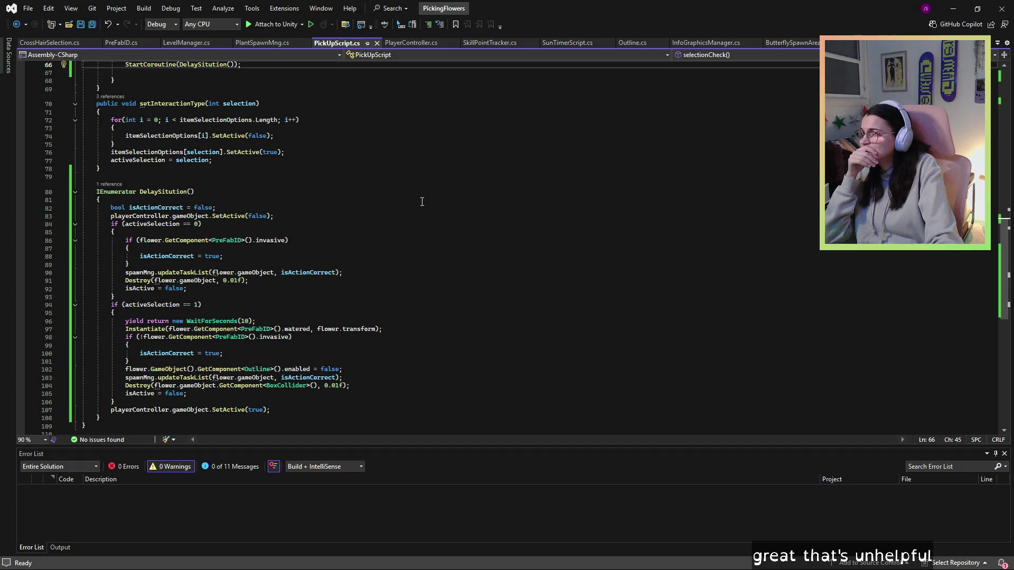
mouse_move(222, 217)
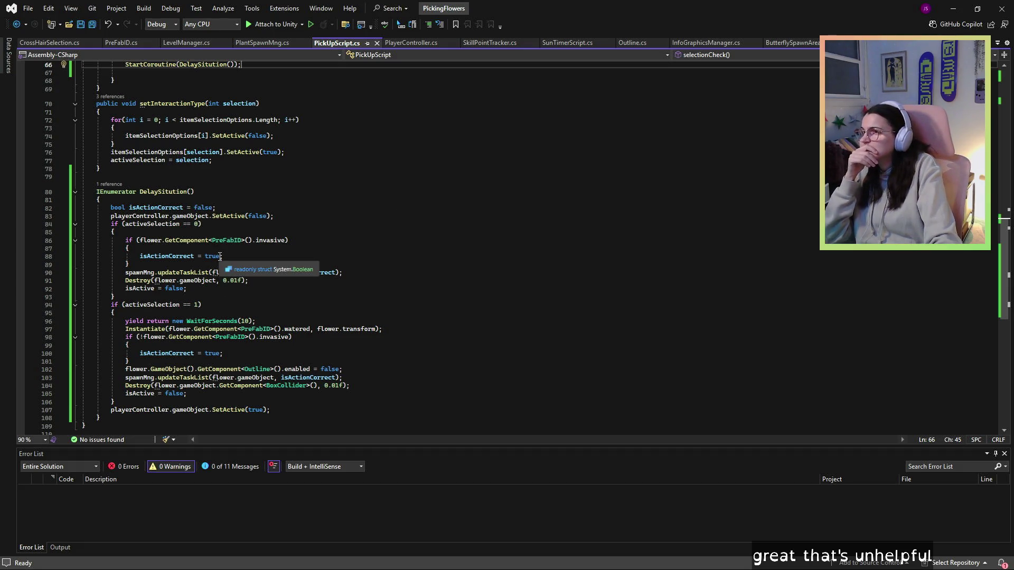
mouse_move(223, 283)
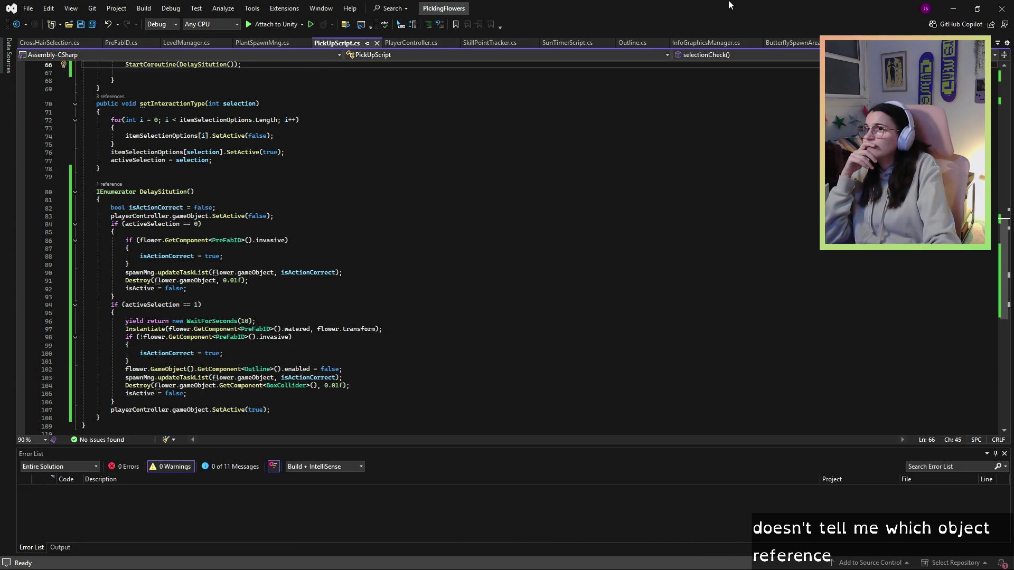
click(953, 9)
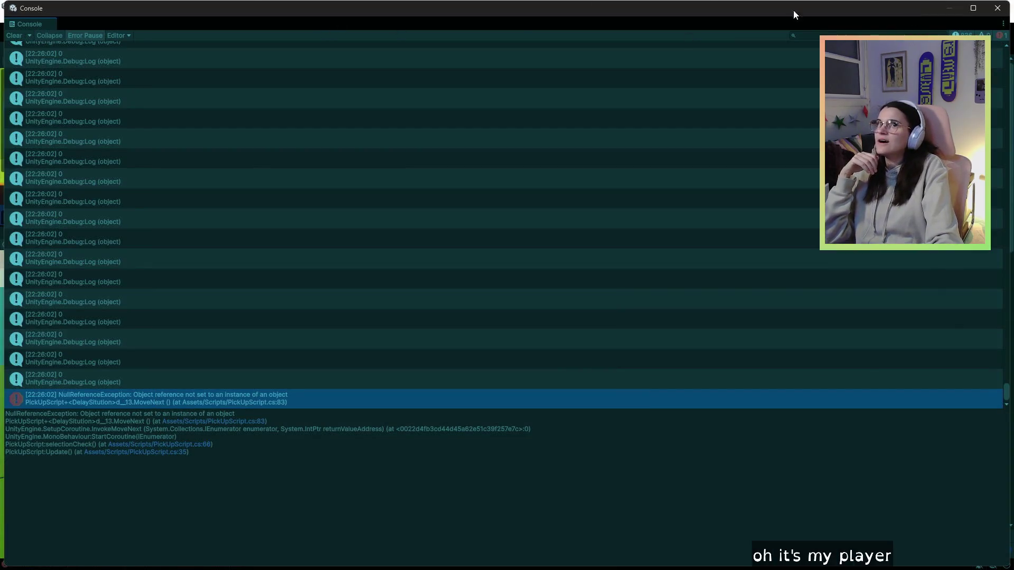
click(991, 12)
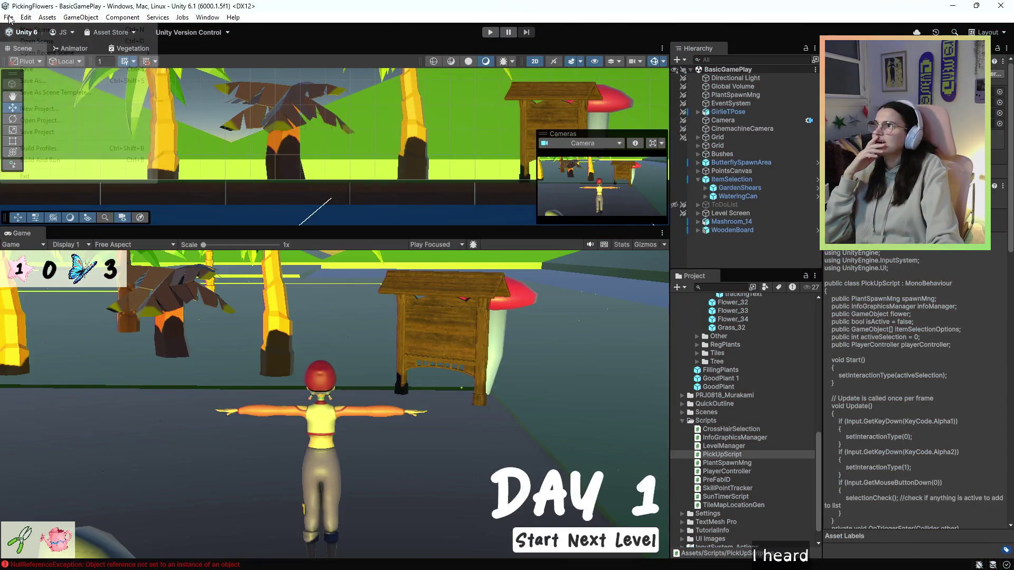
Step: Stop play mode and set Pick Up Script's Player Controller field to GirlieTPose
click(8, 17)
click(9, 18)
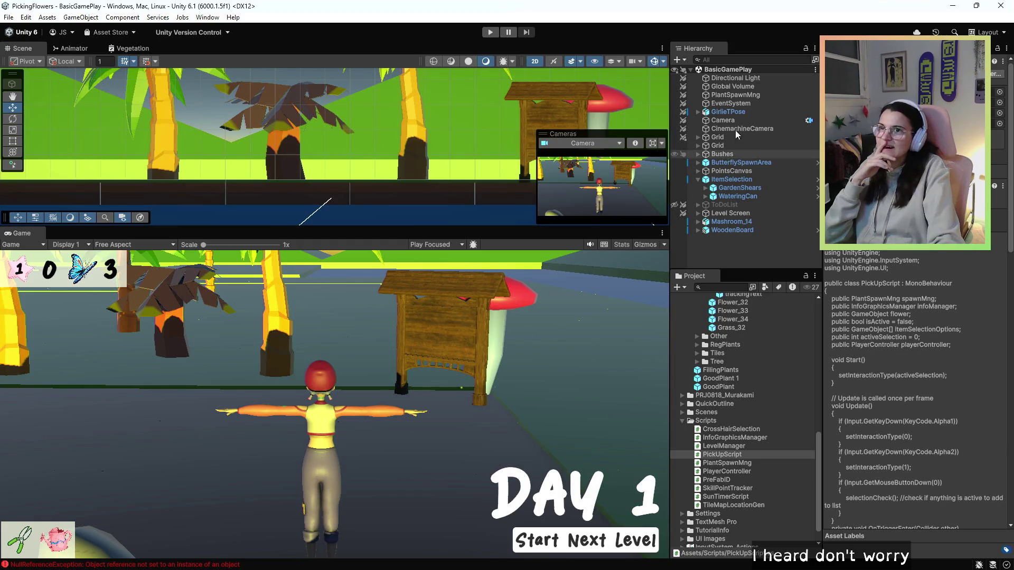
click(737, 96)
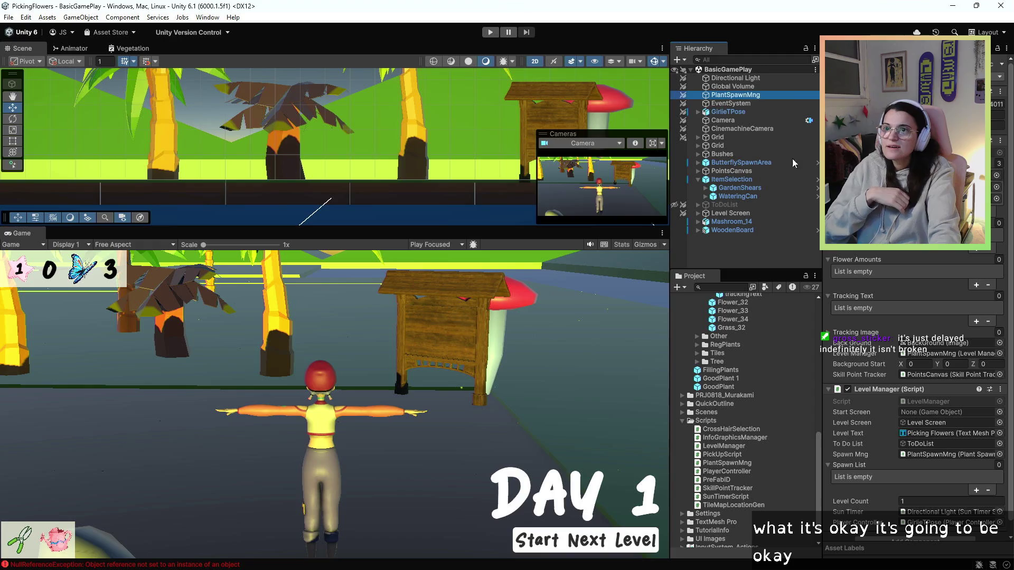
click(728, 112)
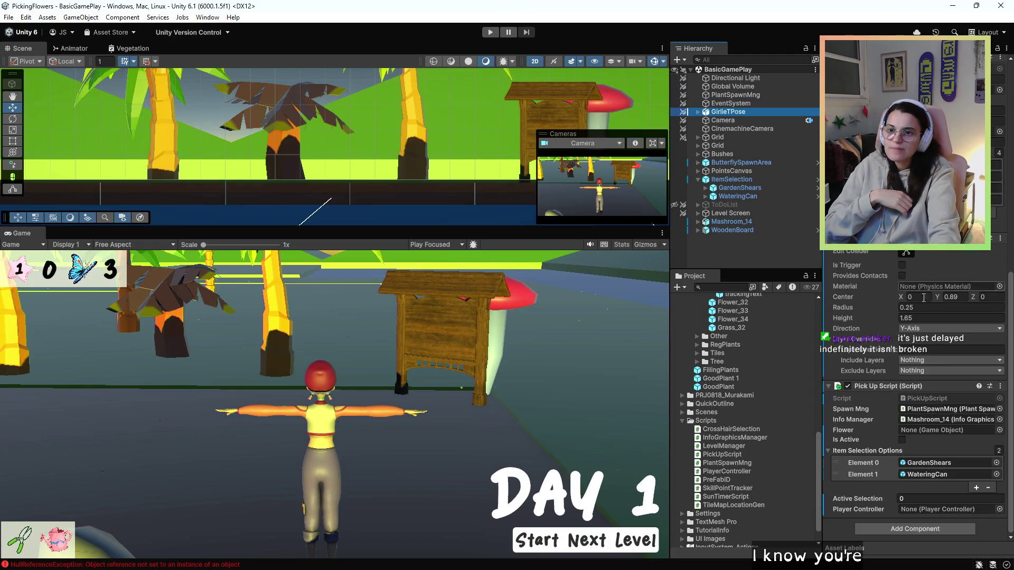
click(1000, 510)
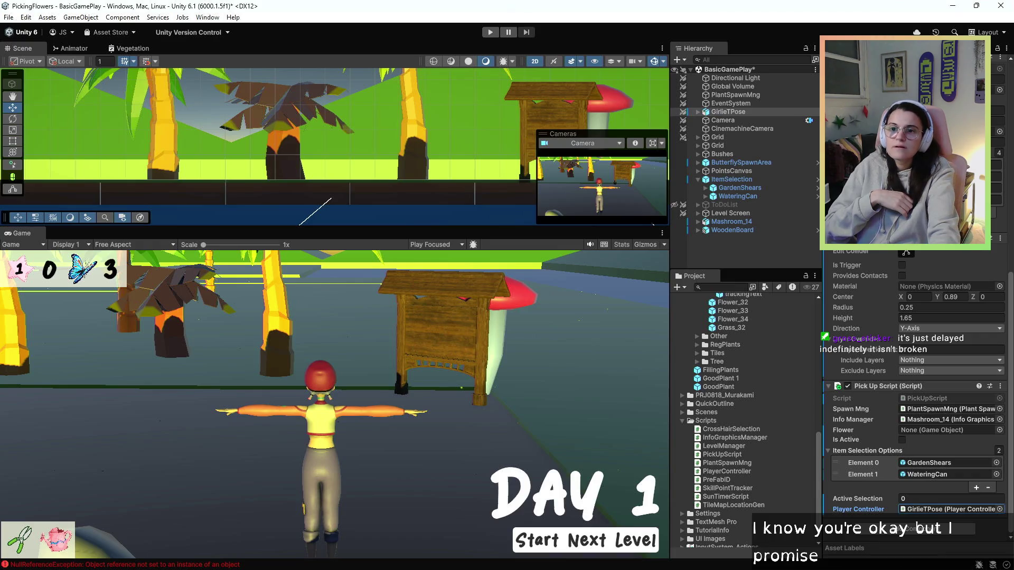
Step: Save the scene and enter play mode again
click(8, 17)
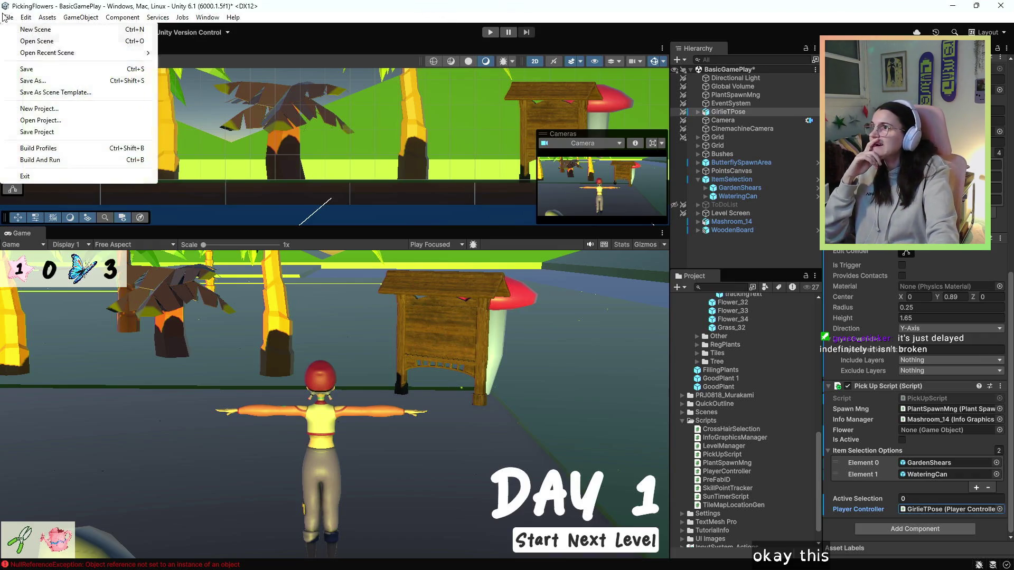
click(64, 93)
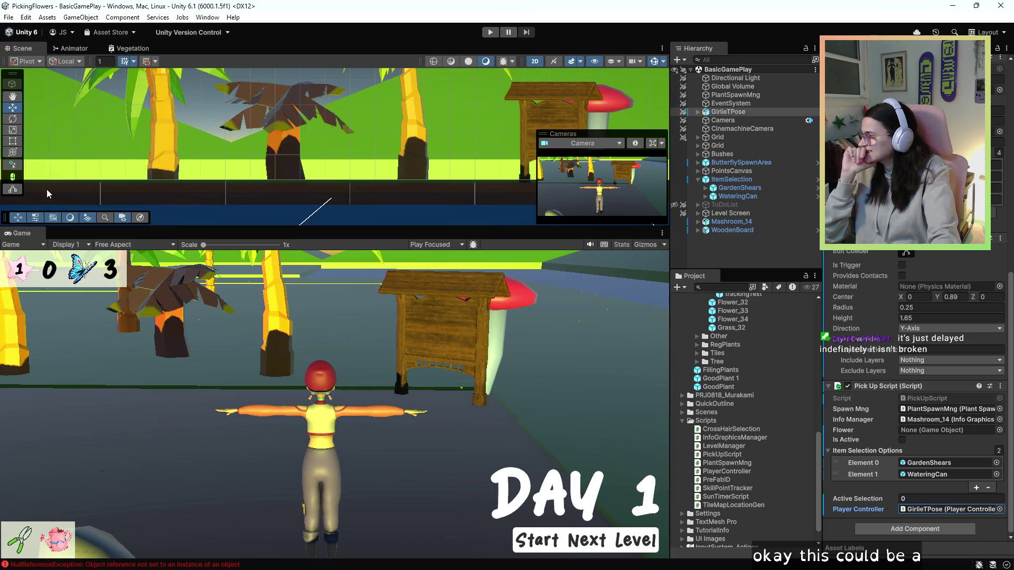
click(488, 34)
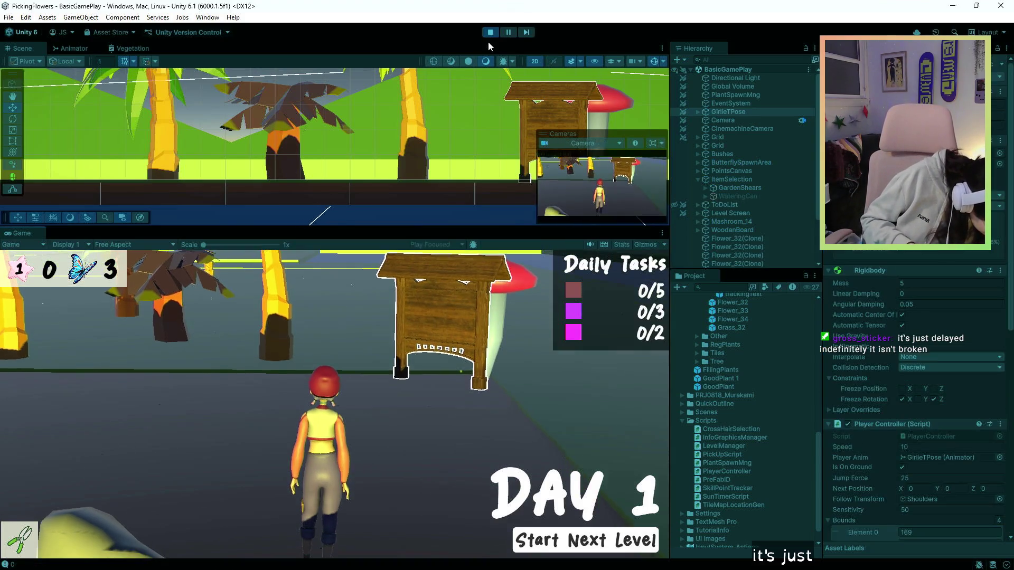
Step: Walk the character to a plant and water it with the watering can (key 2)
key(w)
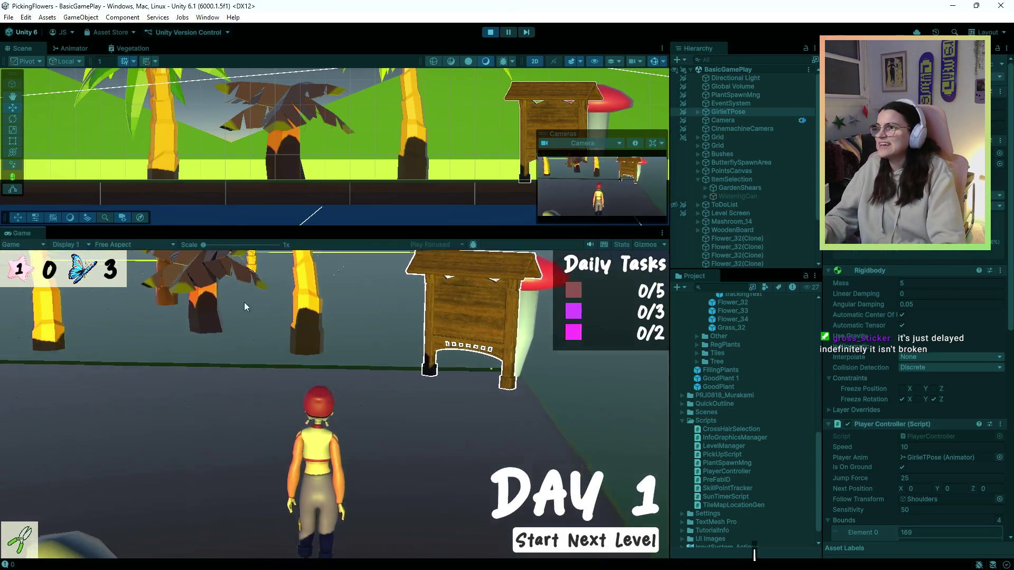
key(w)
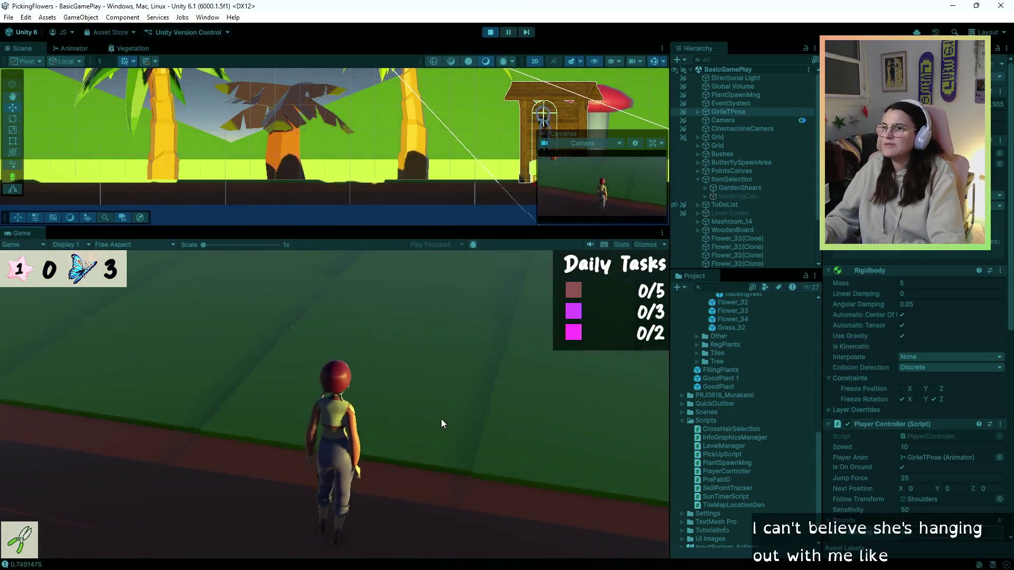
key(w)
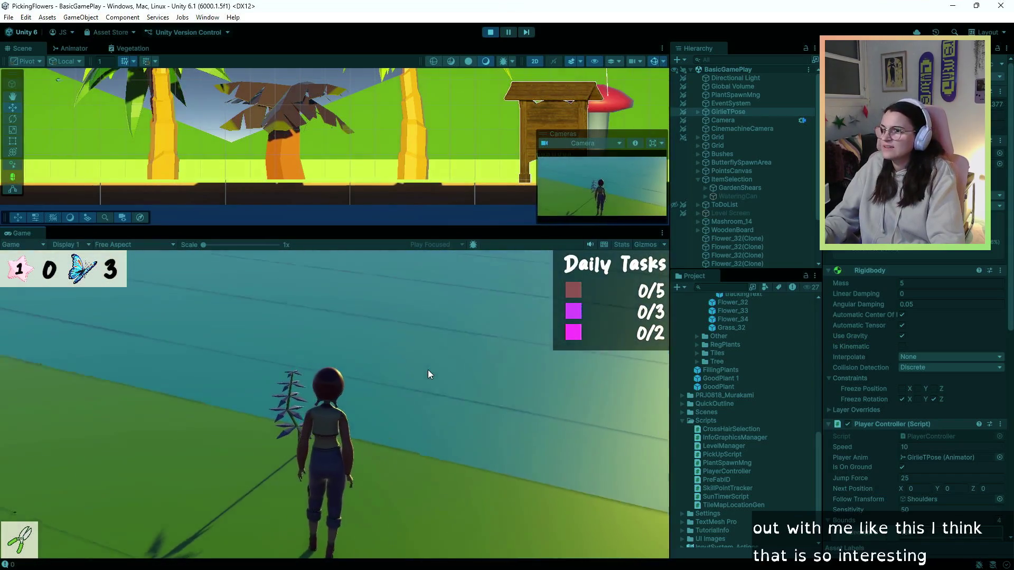
key(2)
key(w)
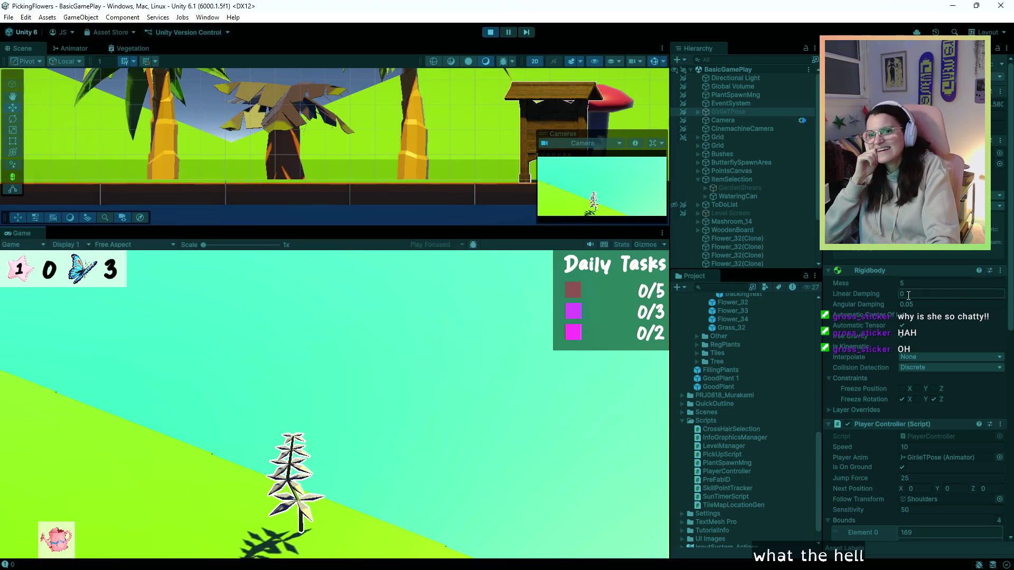
scroll(898, 299, down, 3)
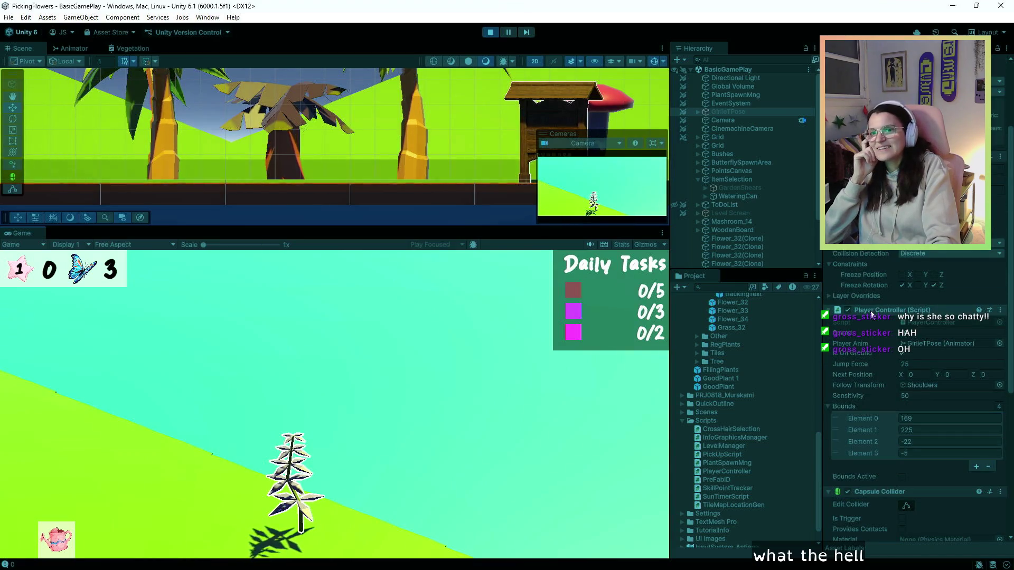
scroll(851, 261, up, 3)
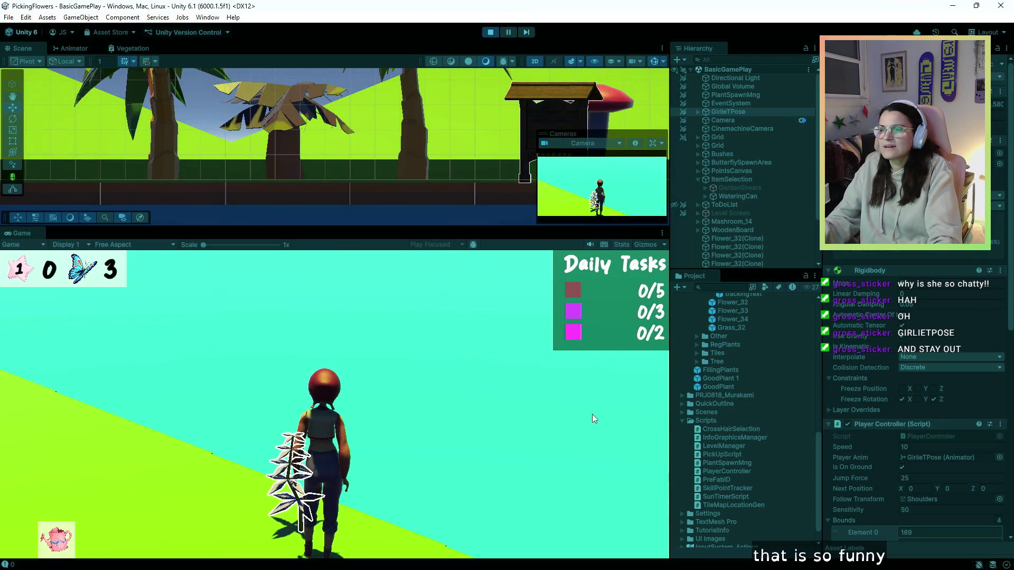
Step: Walk the character away from the plant, then stop play mode
key(w)
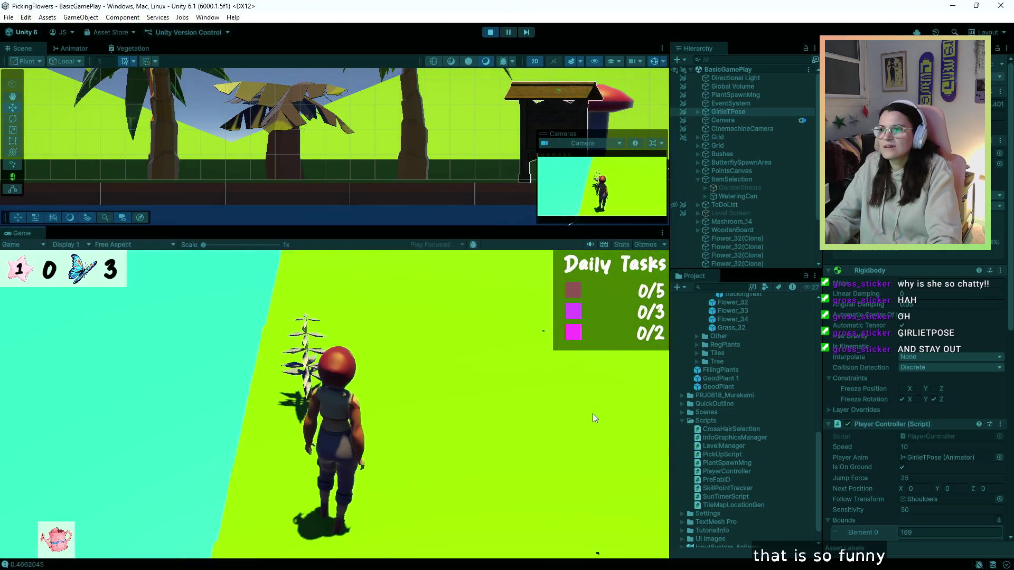
key(w)
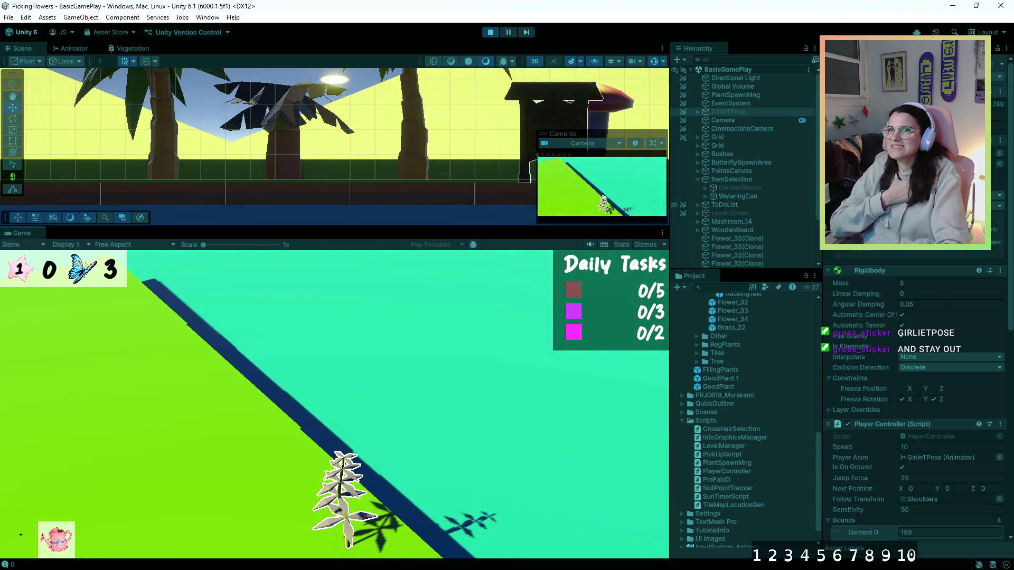
click(486, 35)
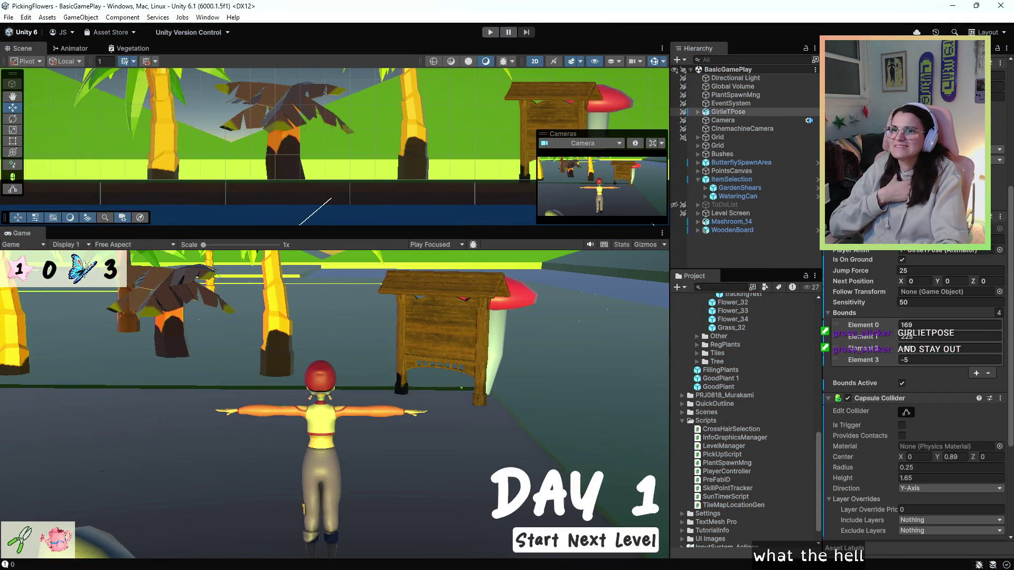
scroll(916, 396, down, 5)
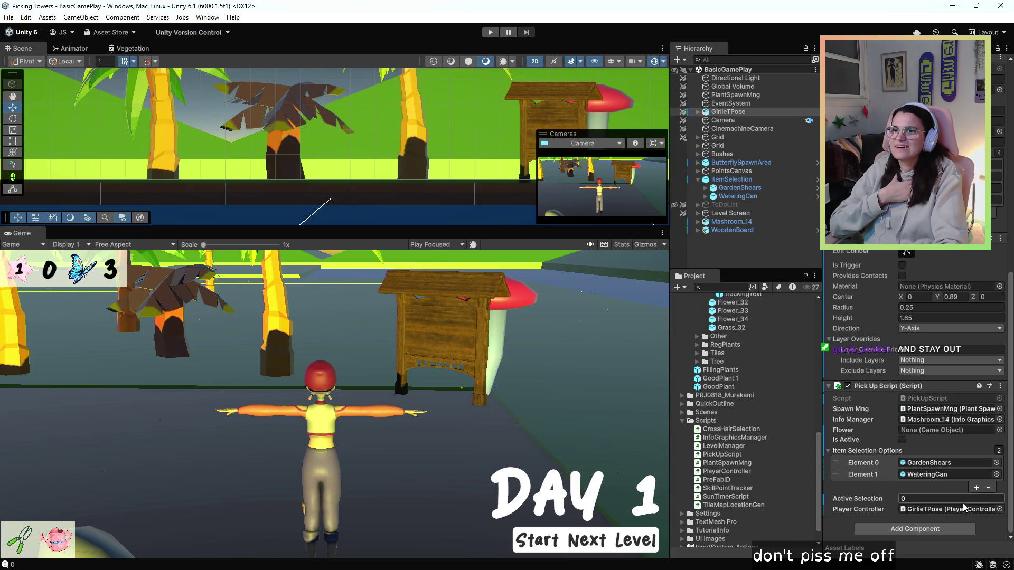
scroll(908, 370, up, 4)
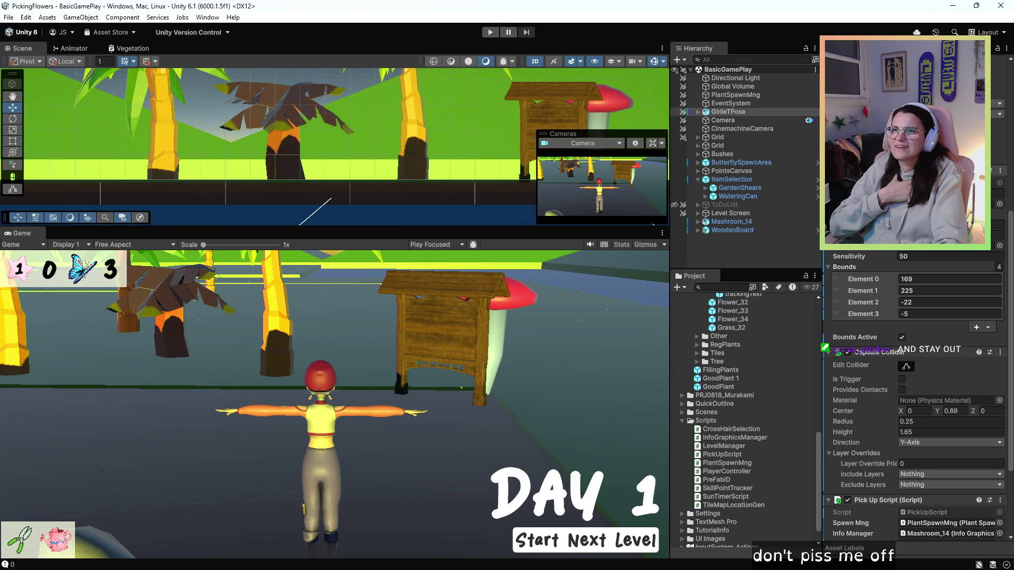
Step: Check the Pick Up Script's Player Controller reference options, then return to PickUpScript.cs
scroll(865, 284, down, 4)
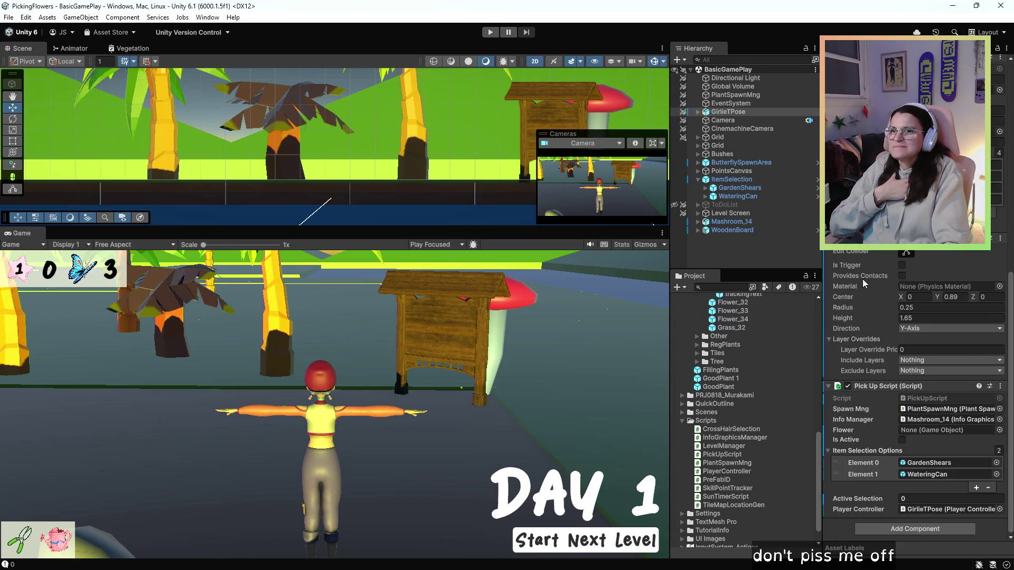
right_click(998, 509)
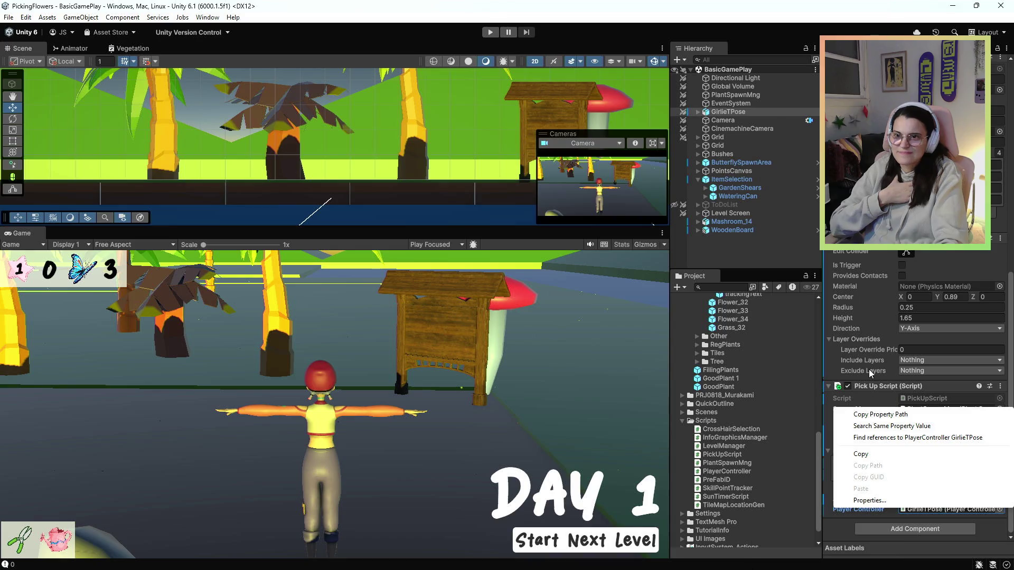
click(869, 500)
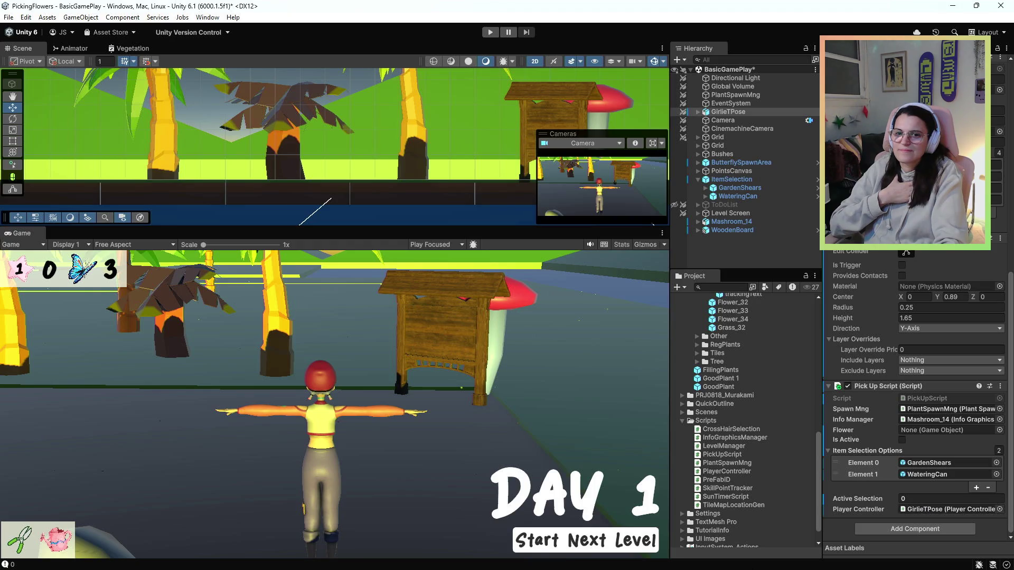
key(alt+Tab)
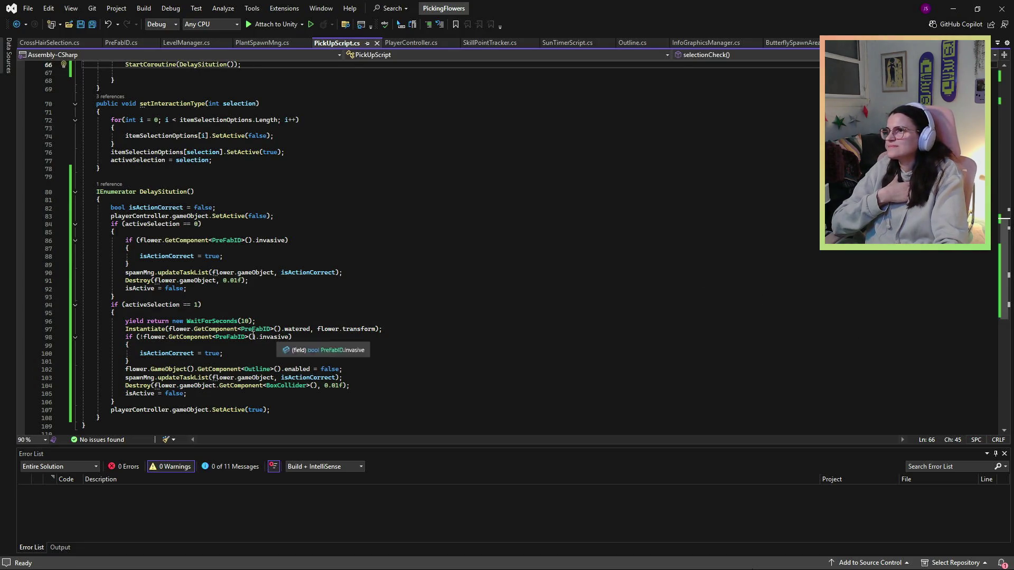
Step: Retype line 15's PlayerController field as GameObject and check its use on line 83
scroll(270, 267, up, 20)
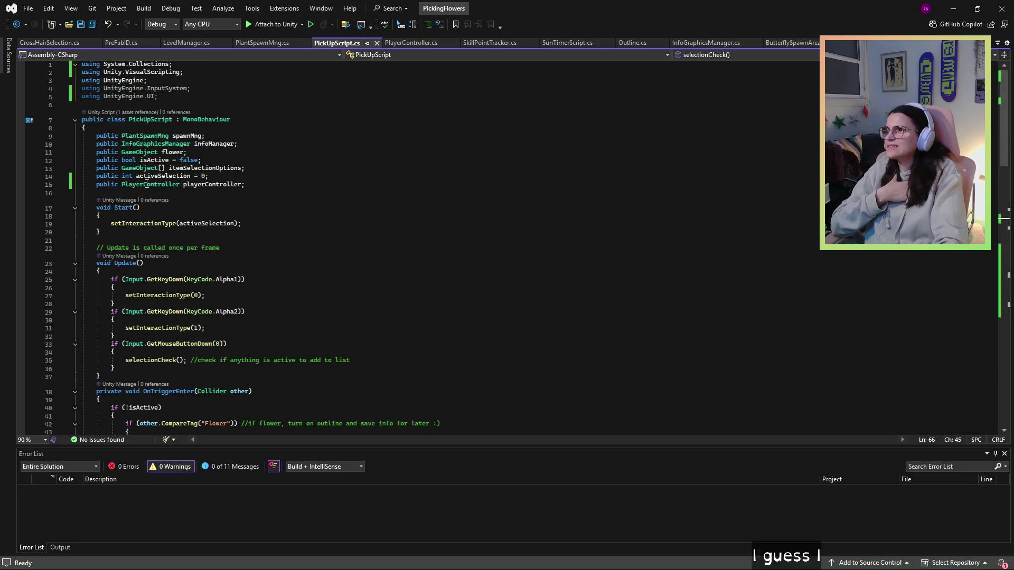
double_click(146, 184)
text(GameOb)
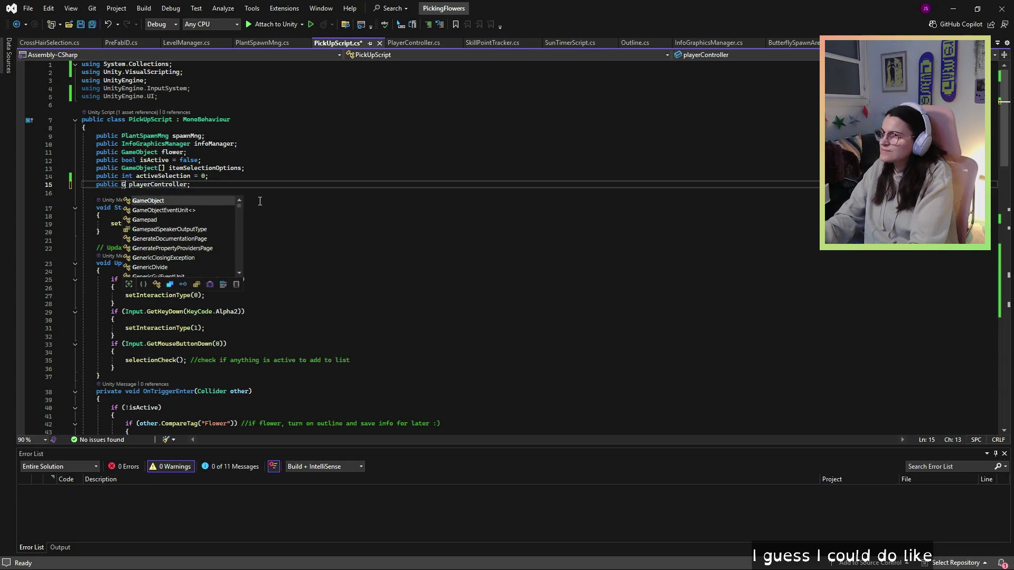
text(ject)
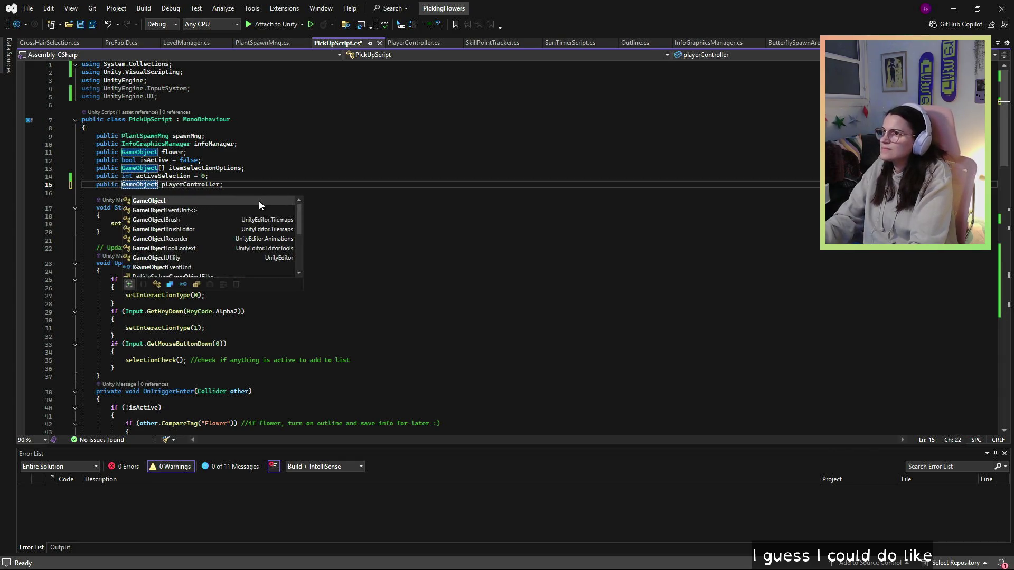
click(273, 149)
scroll(273, 151, down, 16)
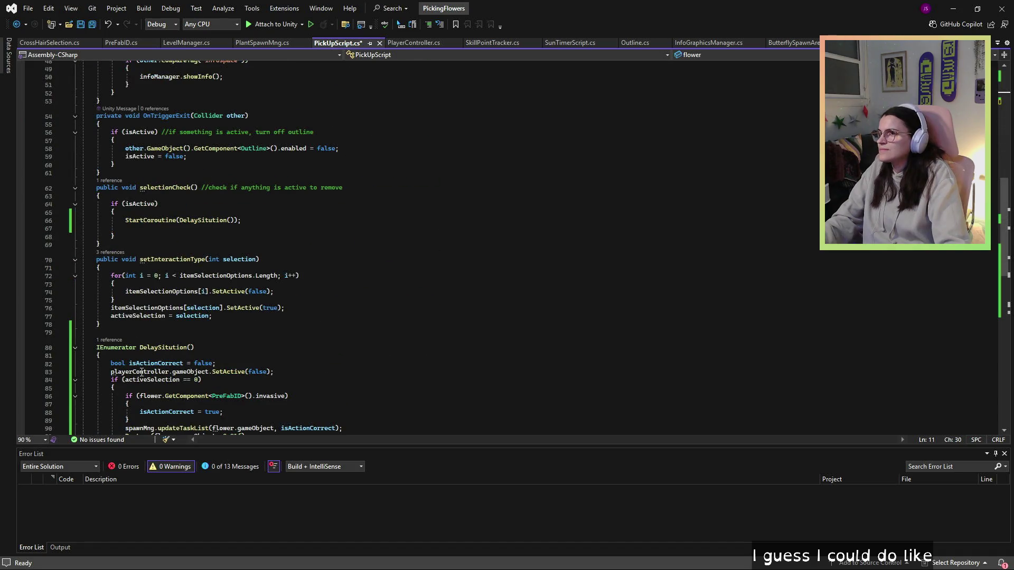
click(170, 373)
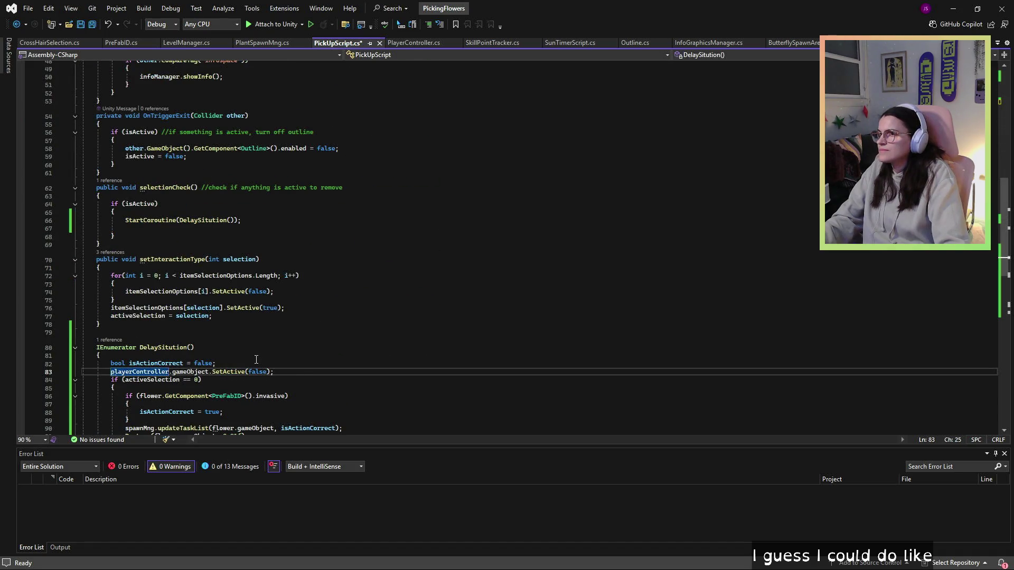
key(alt+Tab)
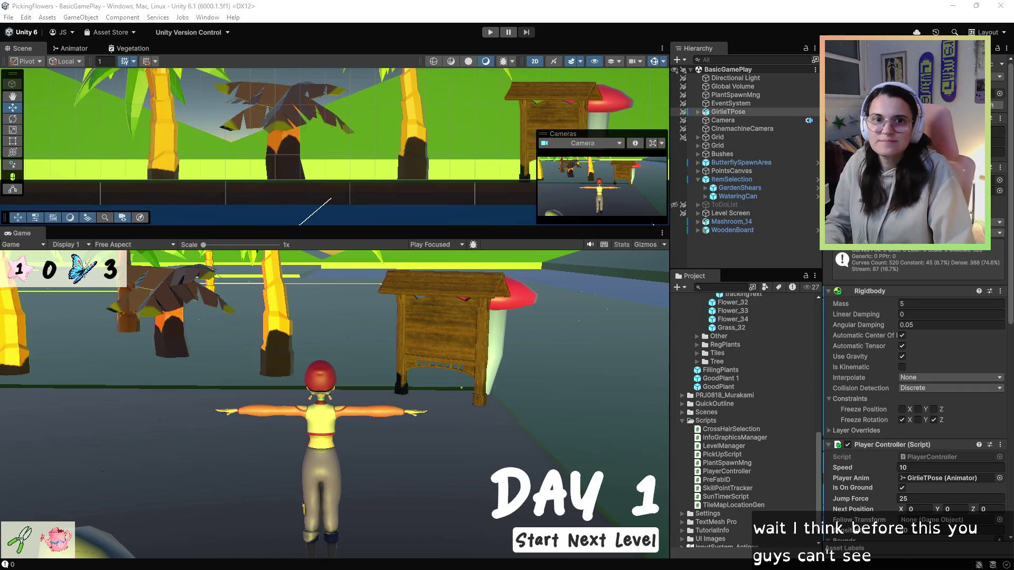
key(alt+Tab)
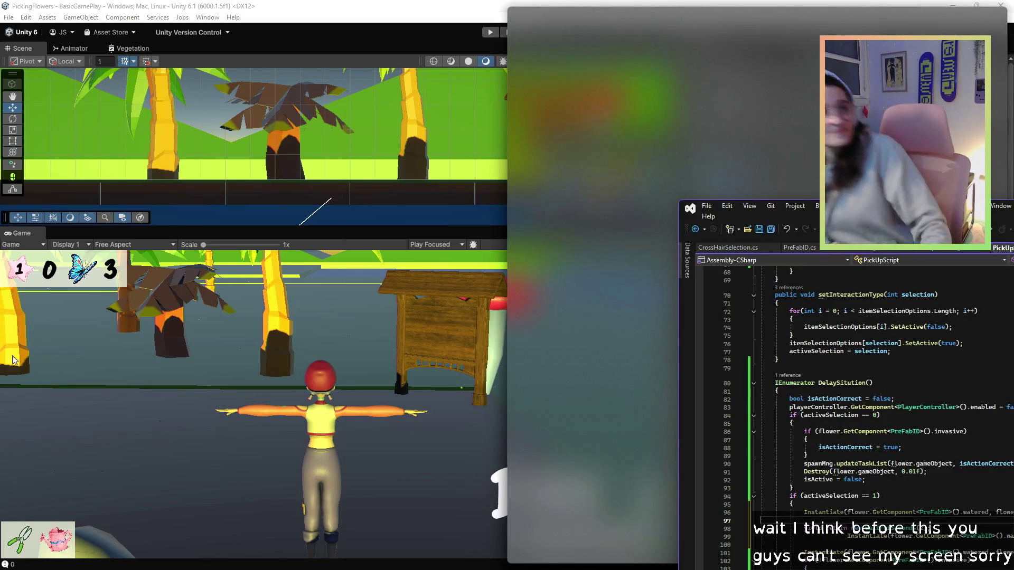
Step: Tile Visual Studio beside Unity and highlight the watered field's PrefabID references
key(super+Left)
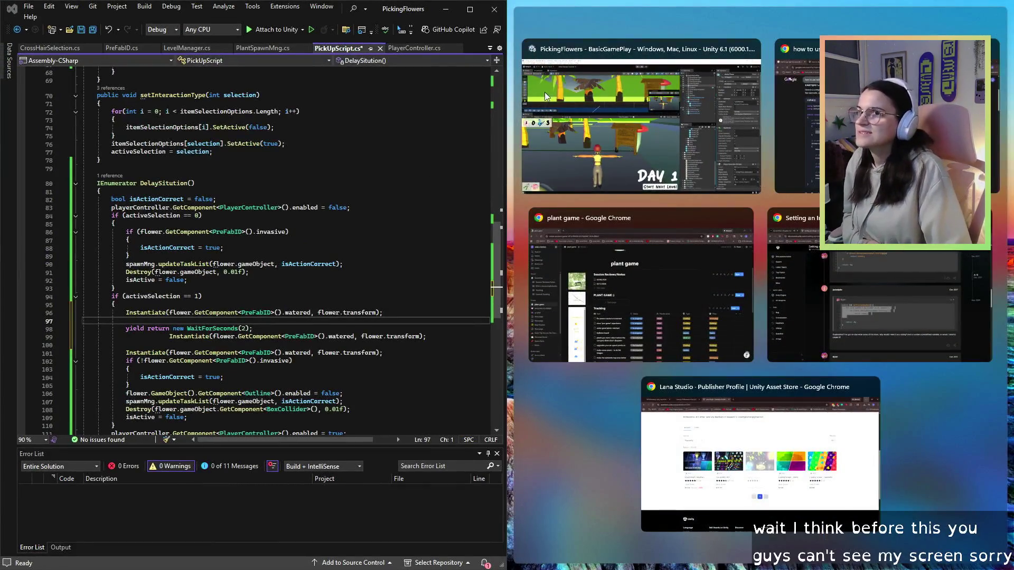
click(544, 91)
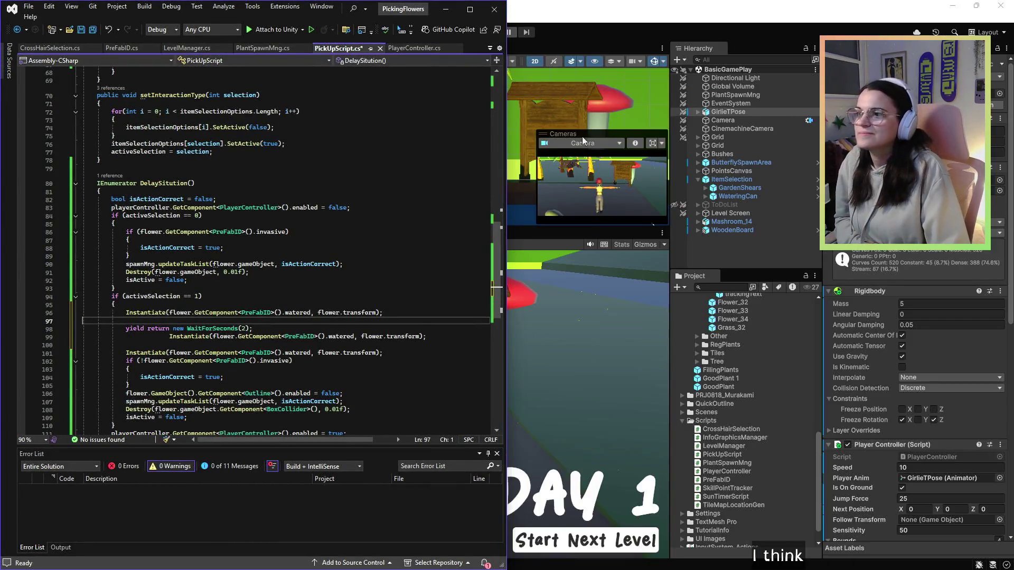
click(264, 315)
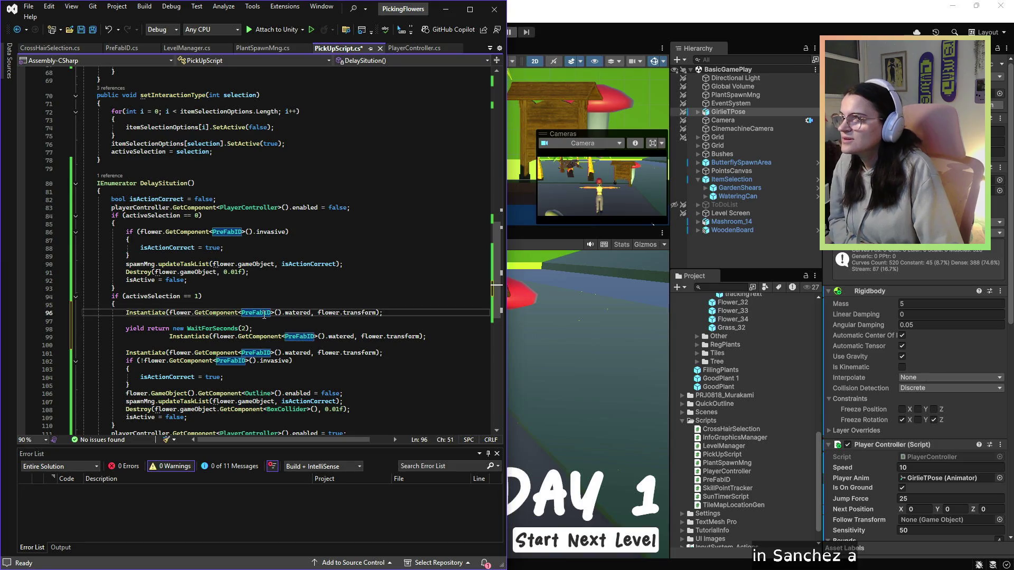
double_click(298, 313)
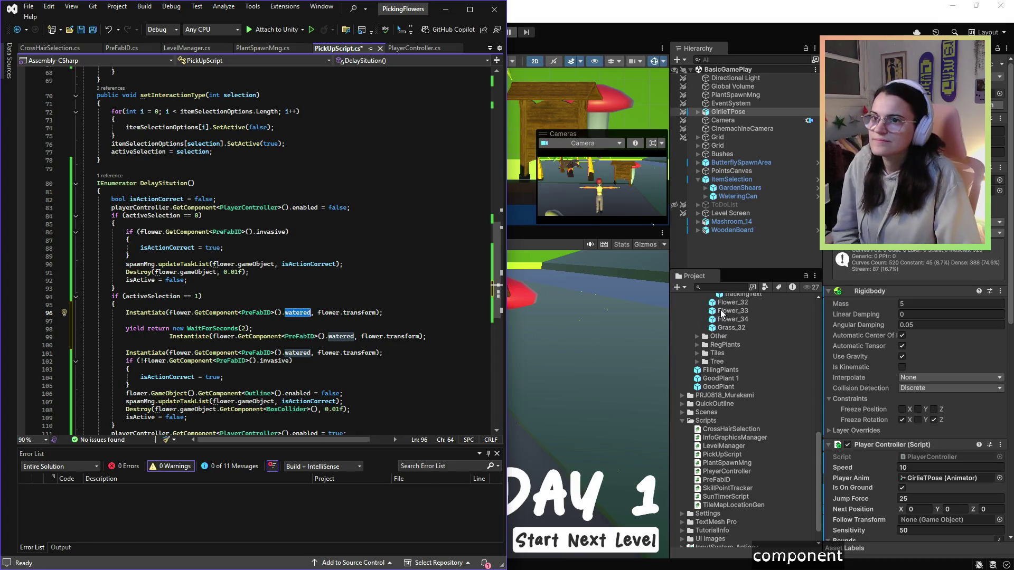
Step: Inspect the Flower_32 prefab's settings in Unity's Inspector
scroll(749, 404, up, 3)
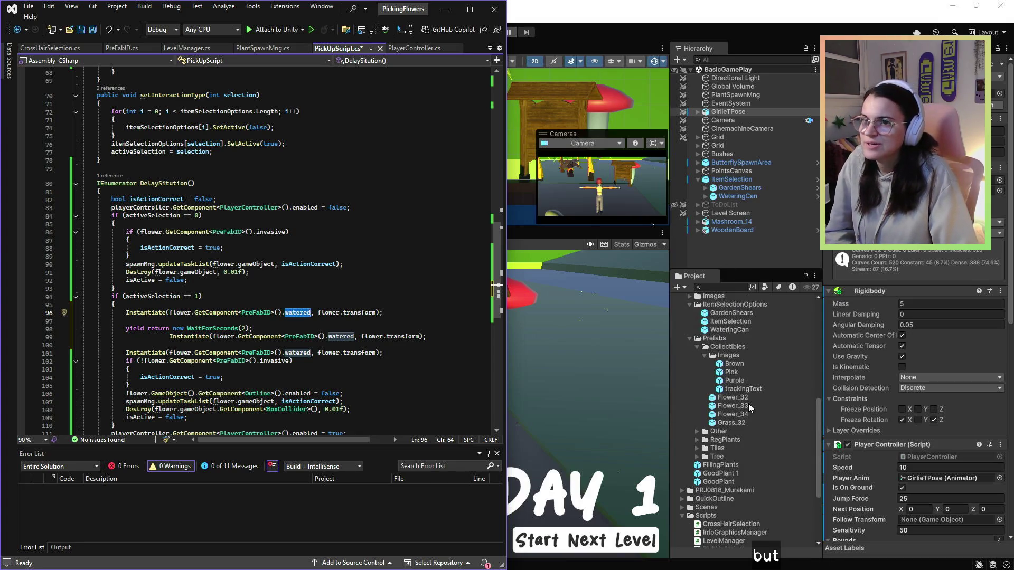
click(749, 402)
scroll(746, 407, down, 1)
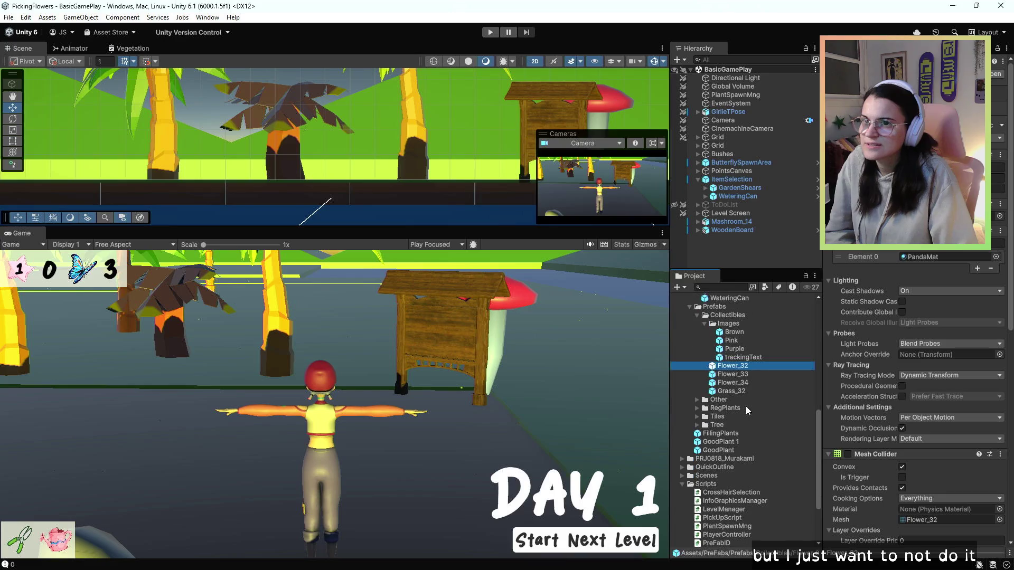
Step: Preview the Area_star_ellow, Dust_permanently_blue, Area_circles_blue, Shine_blue and Water_blast_blue effects
scroll(746, 407, up, 10)
click(748, 417)
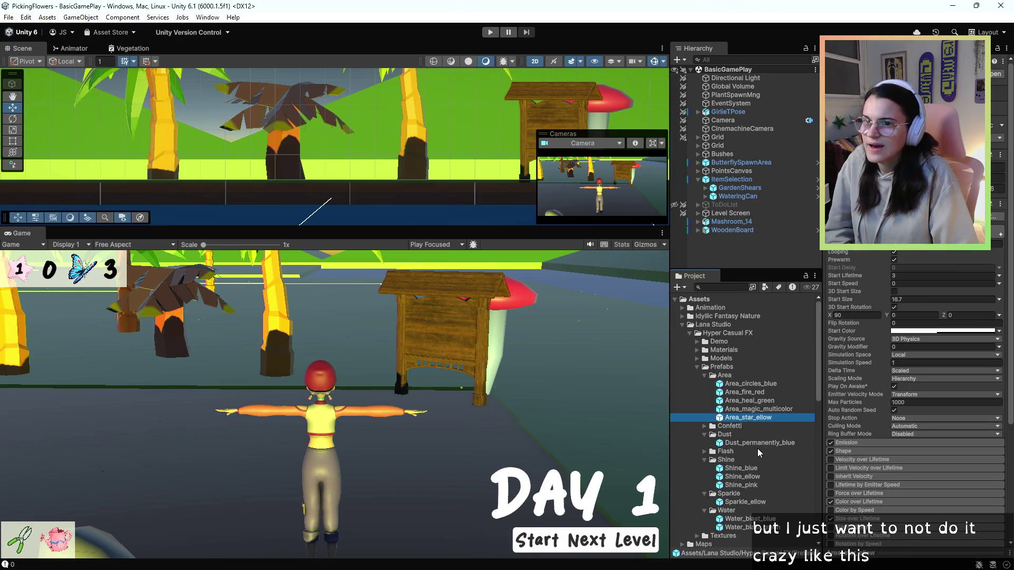
click(759, 444)
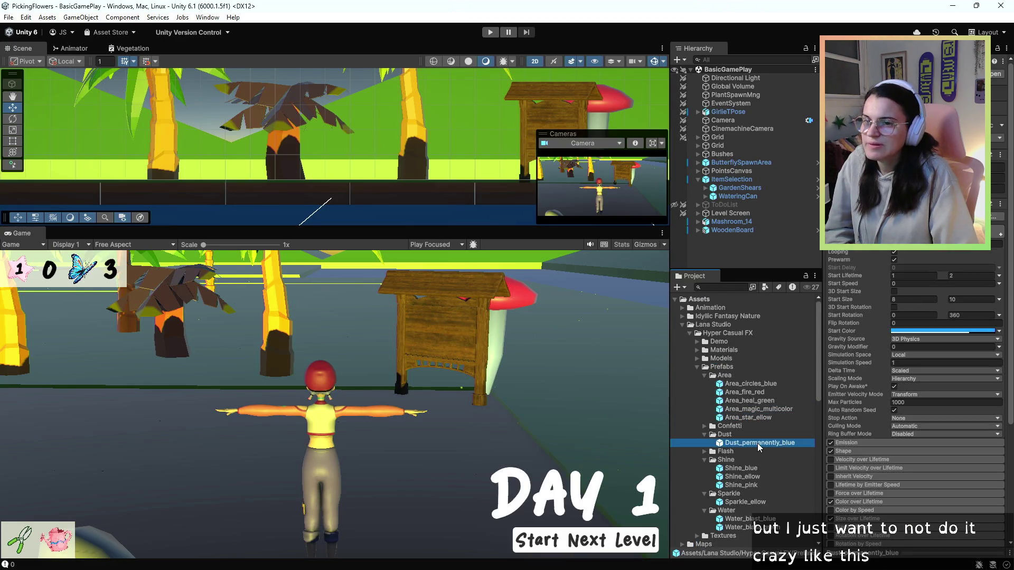
click(745, 384)
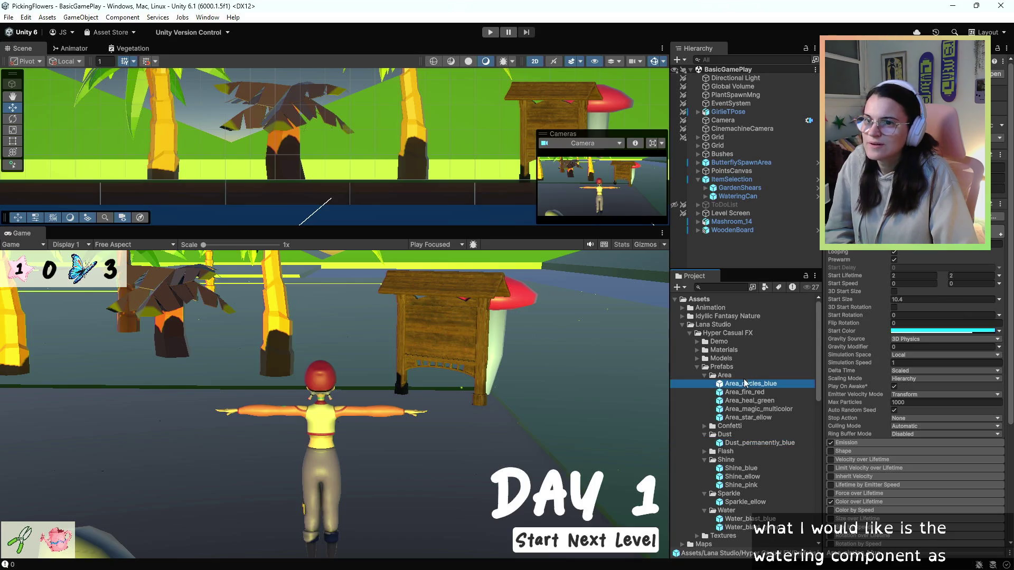
click(758, 469)
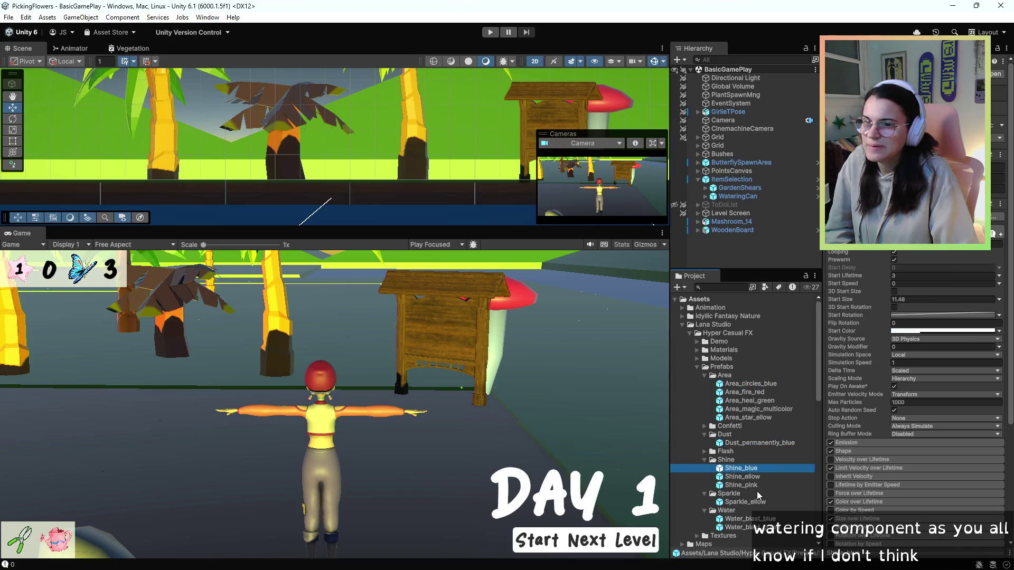
click(764, 520)
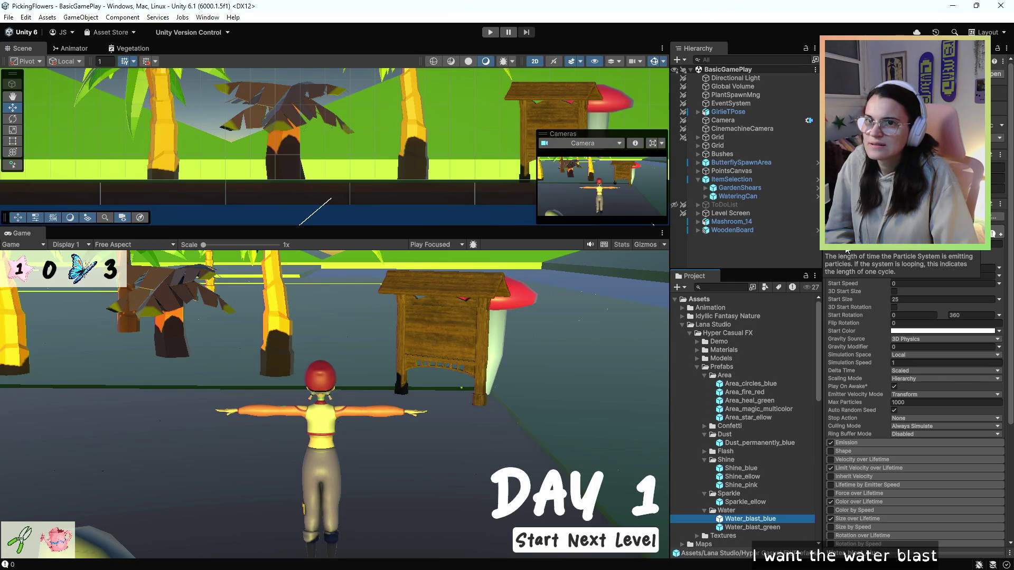
click(845, 246)
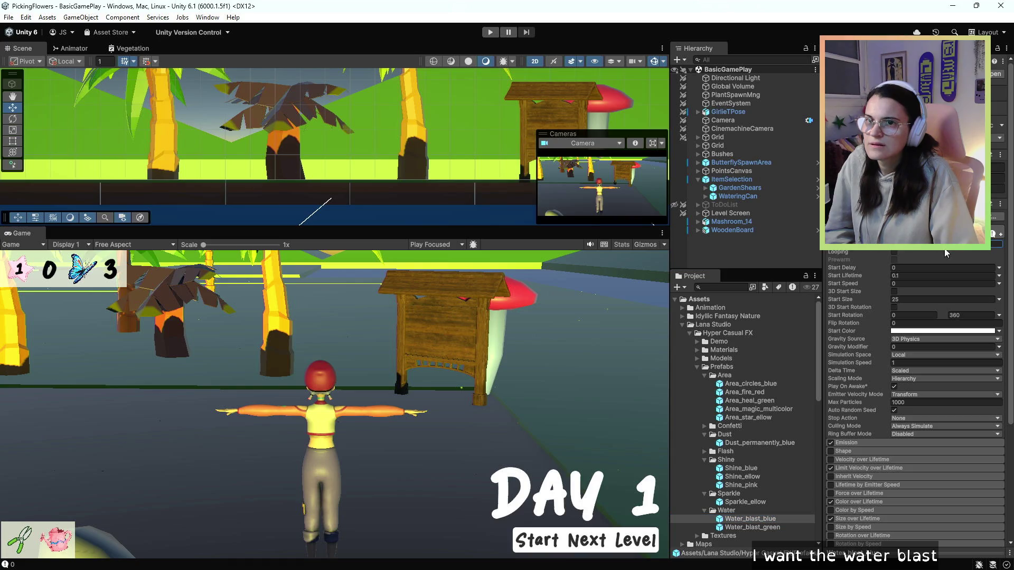
Step: Open Water_blast_blue in Prefab Mode and pan the view around it
double_click(725, 520)
scroll(338, 115, up, 3)
key(q)
drag(357, 173, 352, 183)
key(w)
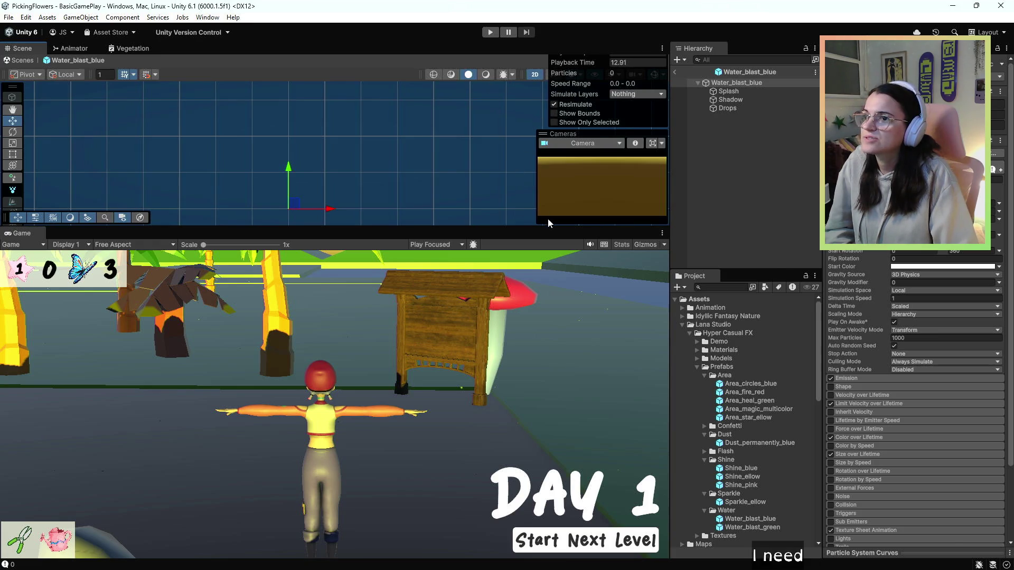
Step: Make the Scene view taller and switch it out of 2D mode
drag(552, 227, 555, 304)
click(535, 74)
drag(469, 231, 454, 243)
scroll(444, 245, down, 1)
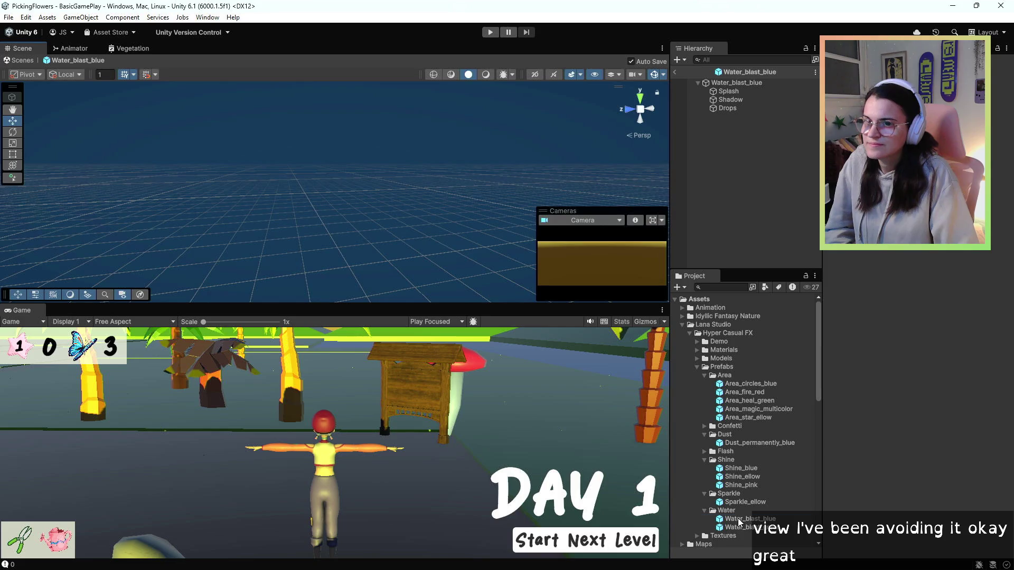
Step: Select the Water_blast_blue root and restart, pause and resume its splash effect
click(737, 82)
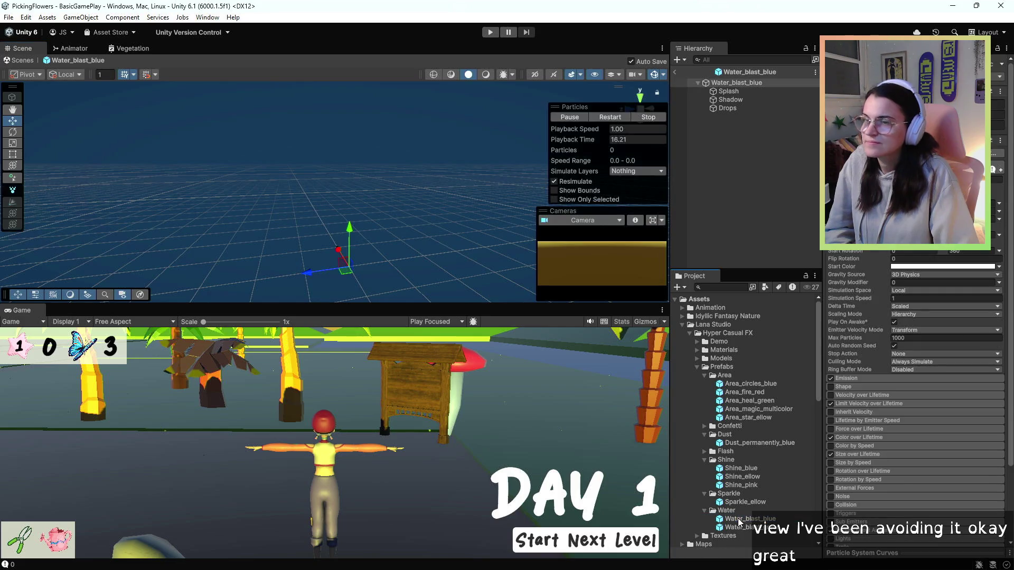
click(609, 117)
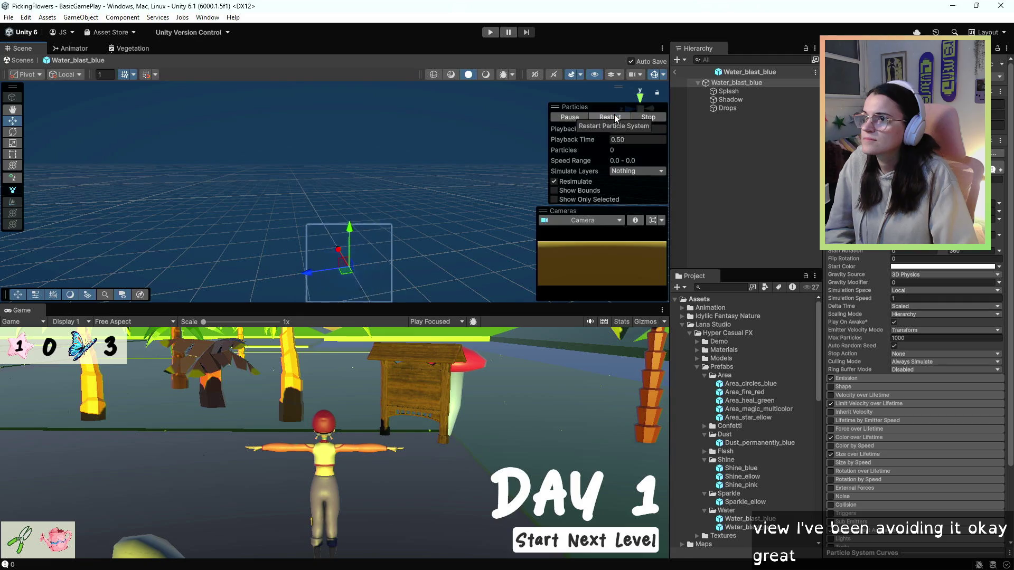
click(616, 118)
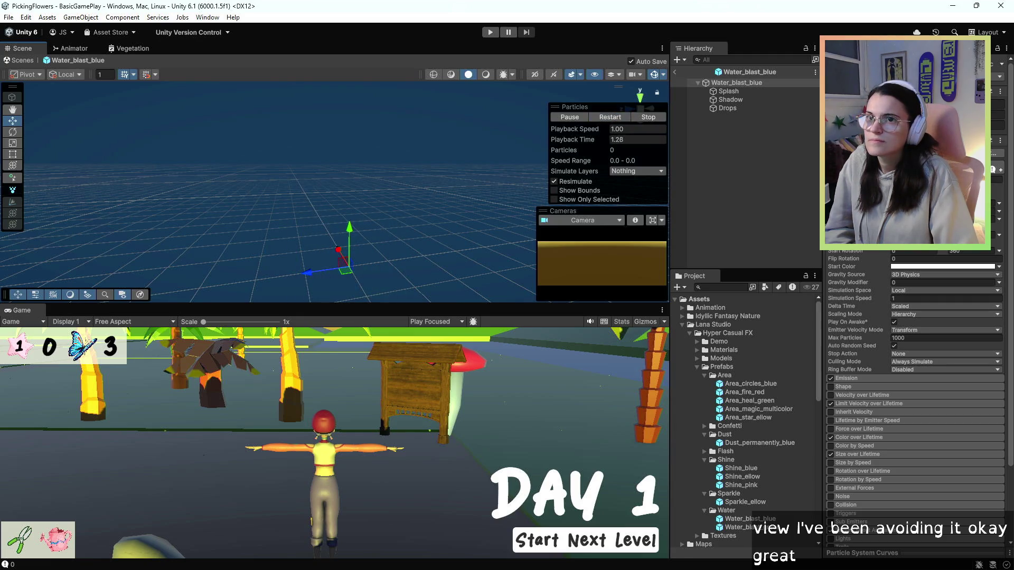
click(612, 117)
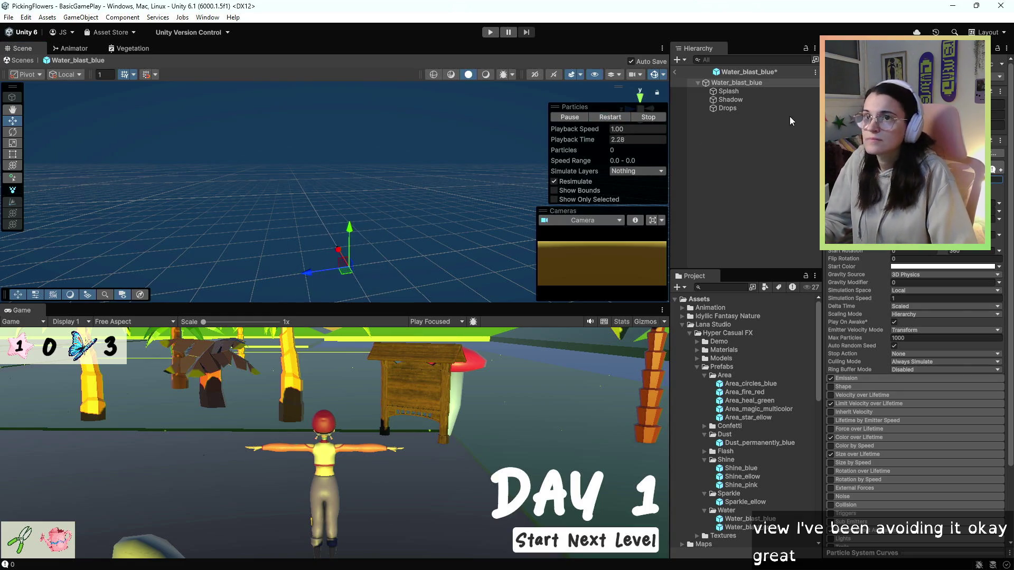
click(602, 116)
click(600, 118)
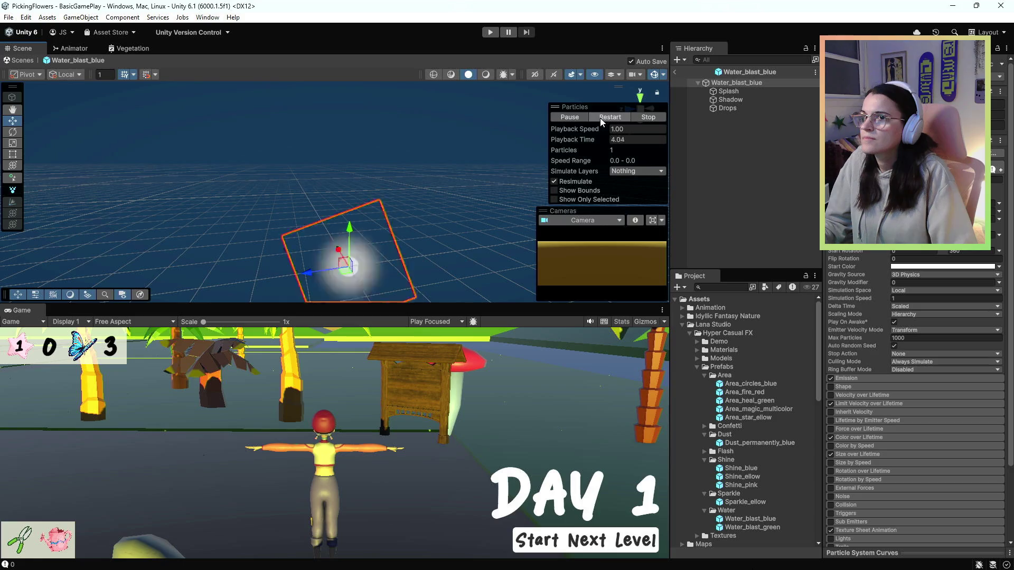
click(556, 117)
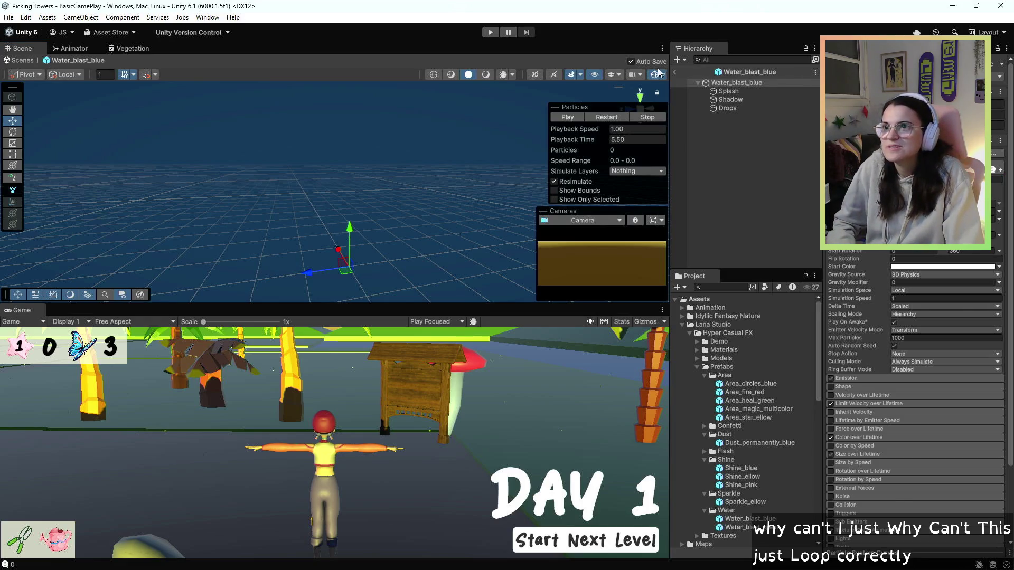
click(583, 118)
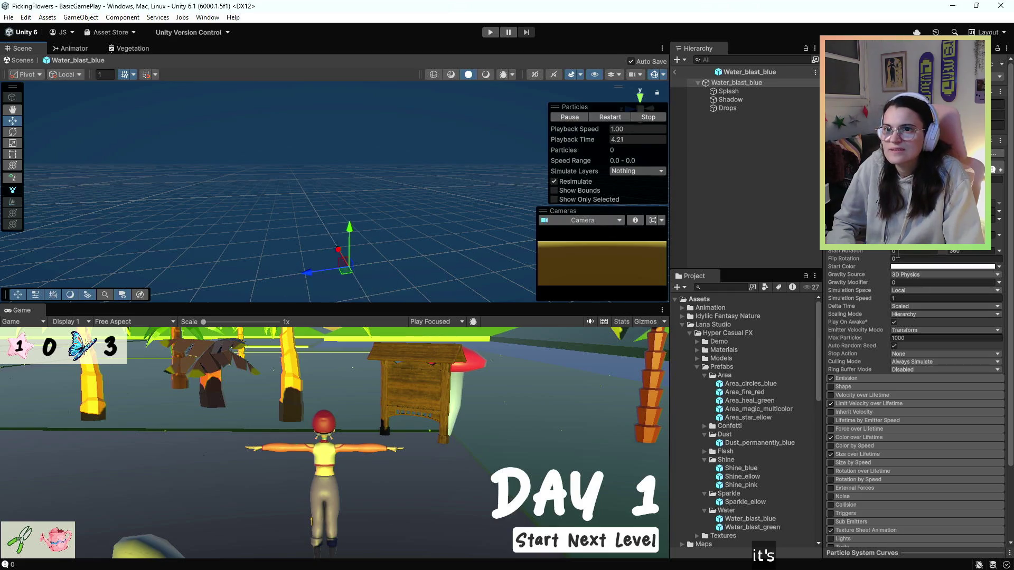
Step: Inspect the Splash, Shadow and Drops children, then clear the selection
click(733, 93)
click(739, 100)
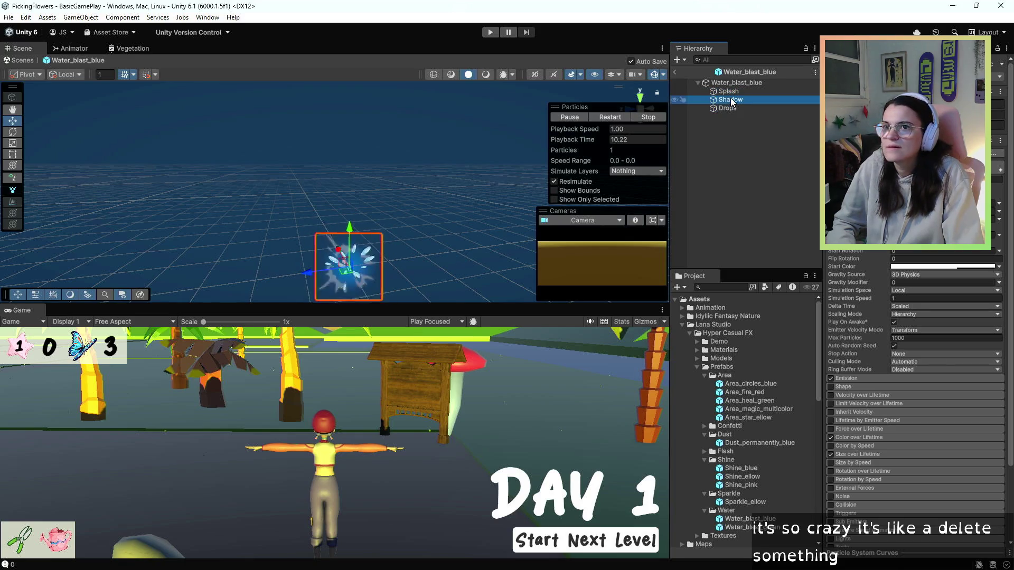
click(731, 92)
click(731, 84)
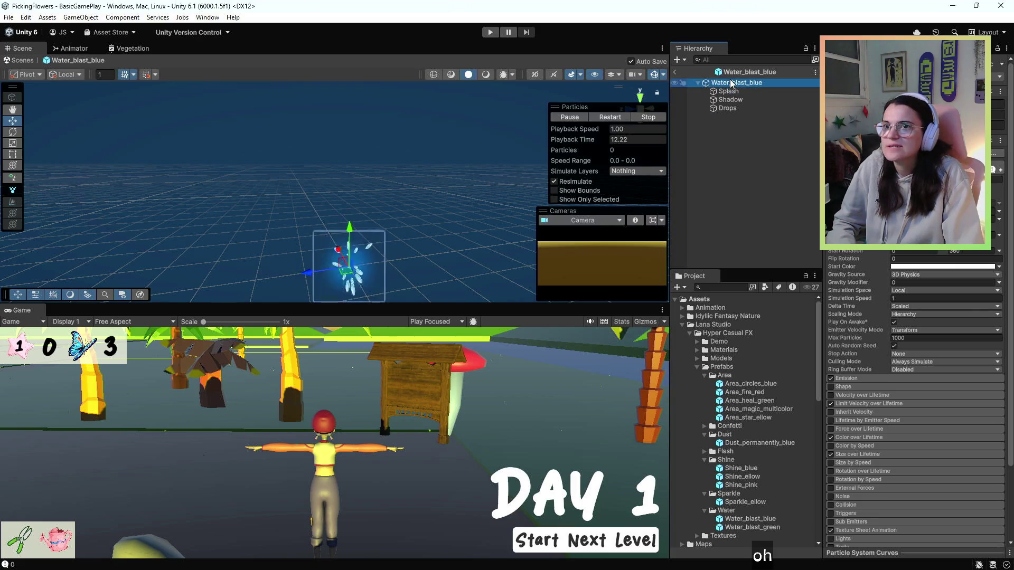
click(732, 92)
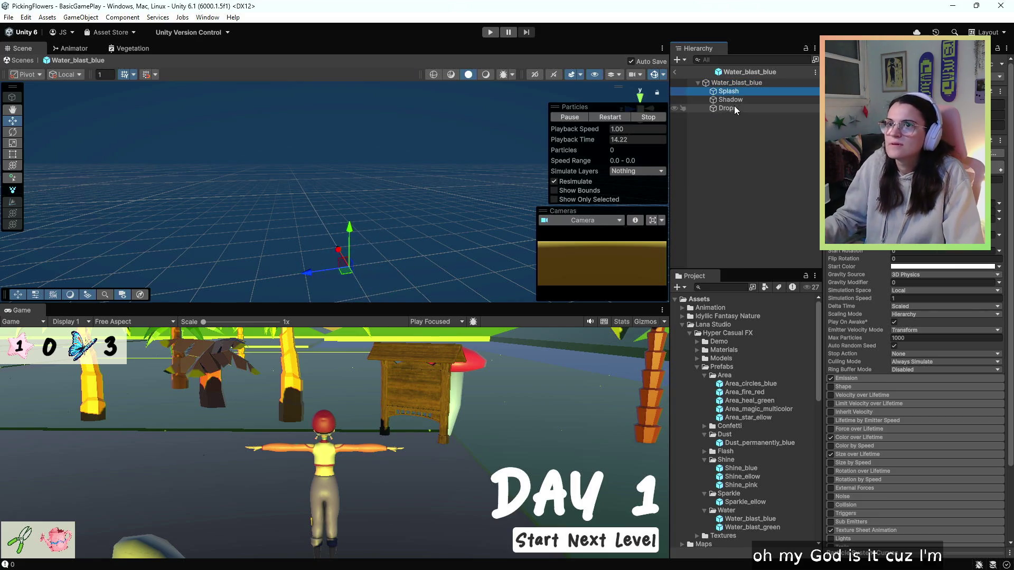
shift+click(734, 108)
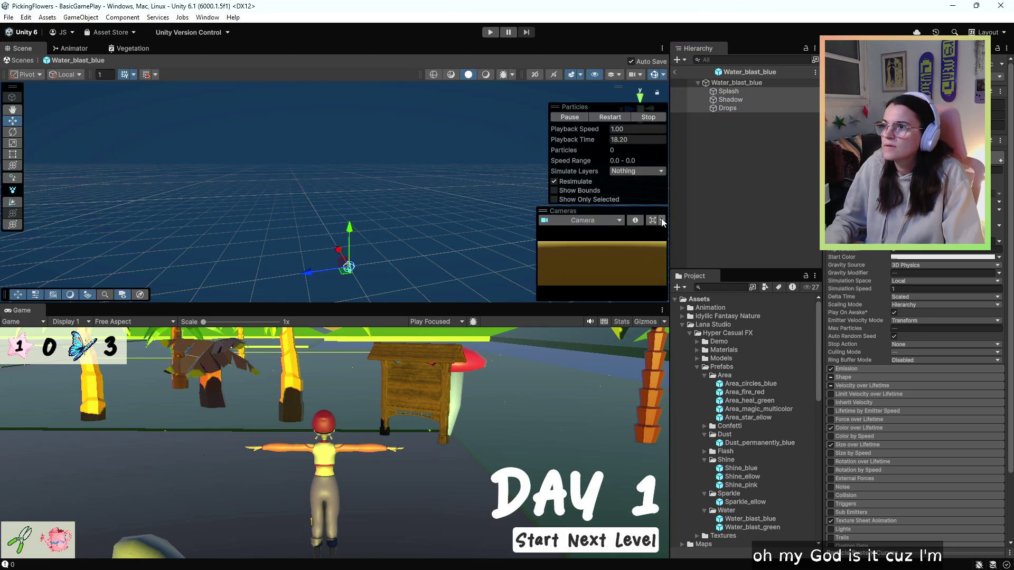
click(722, 99)
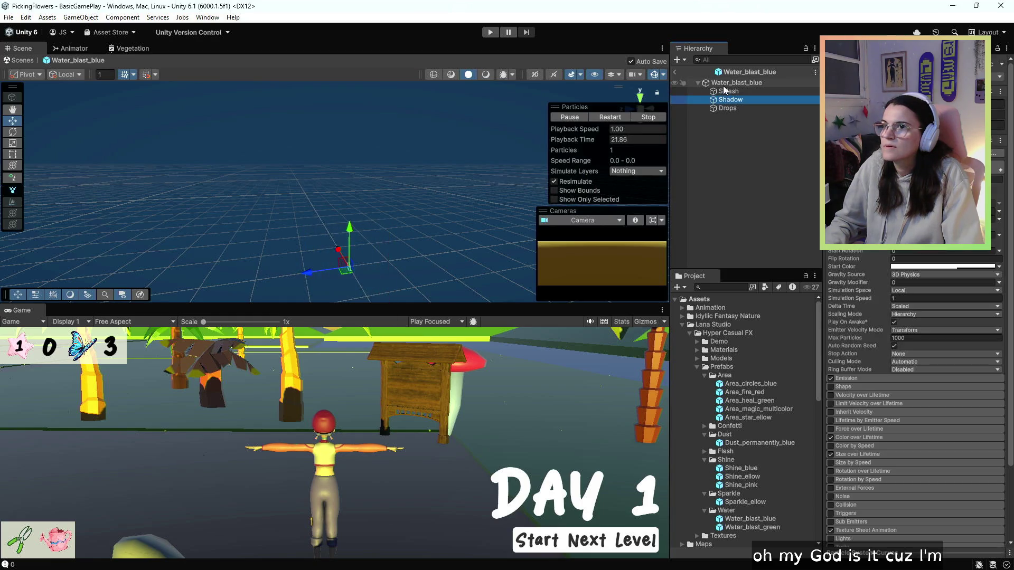
click(730, 173)
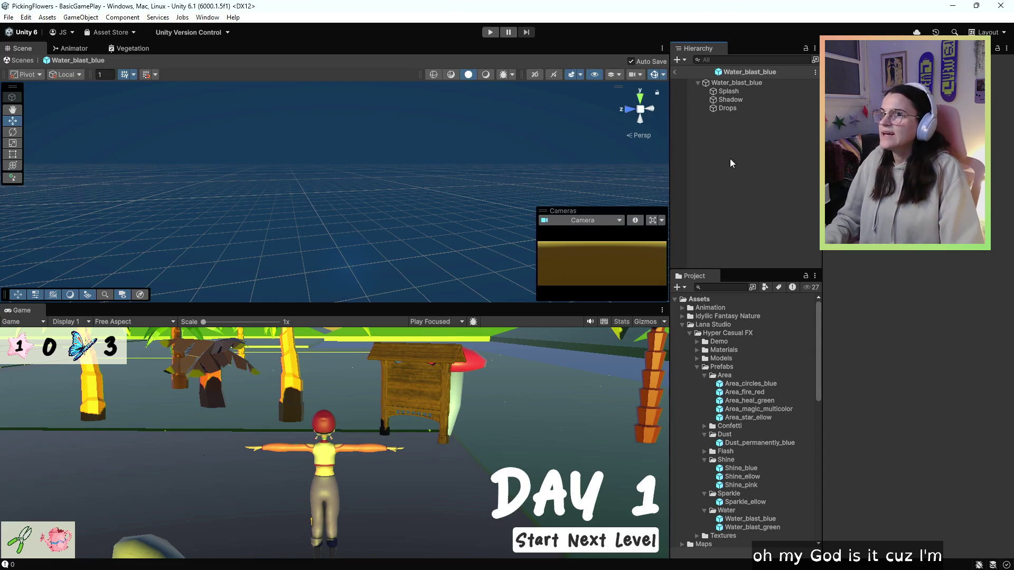
Step: Select the Water_blast_blue root to show its Particle System and replay the splash
click(729, 83)
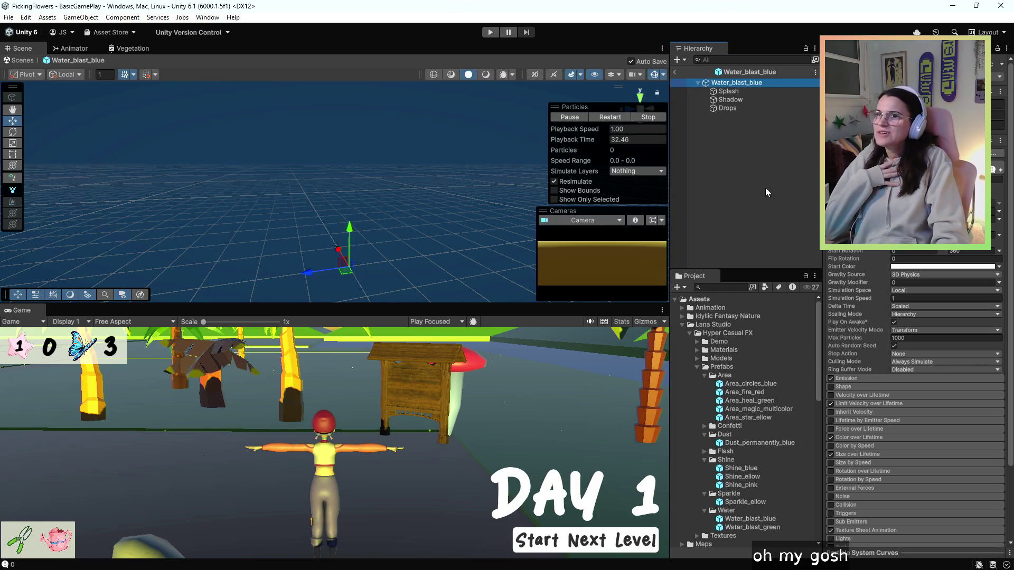
click(996, 180)
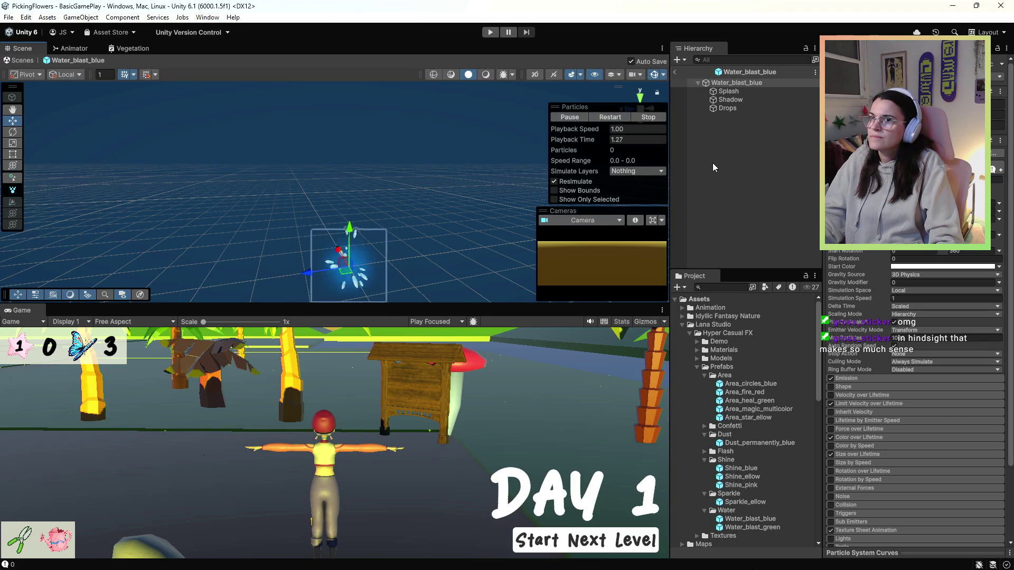
Step: Select the root with Splash, Shadow and Drops, change a shared setting, and restart the splash
click(740, 83)
shift+click(737, 108)
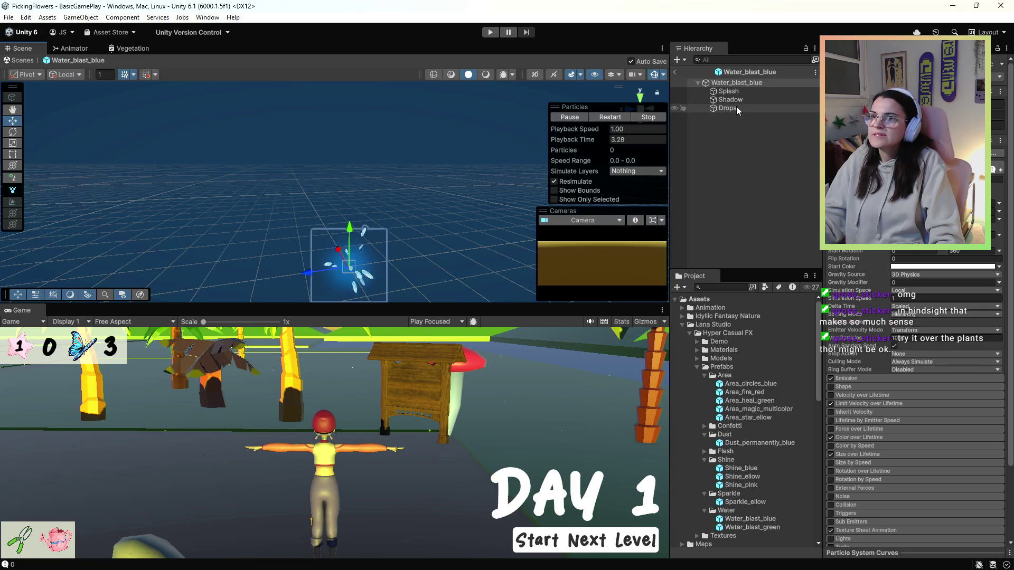
click(951, 170)
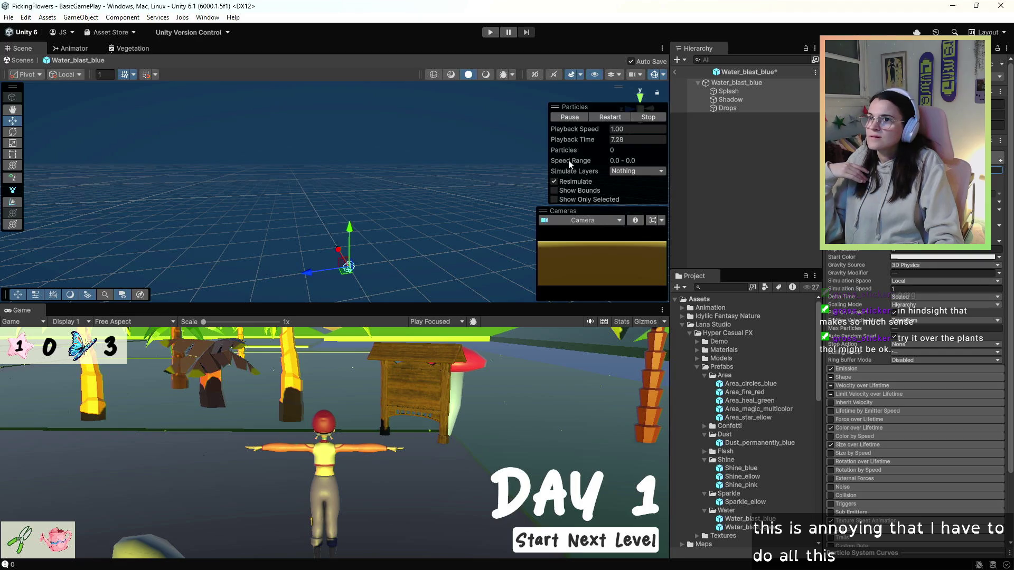
click(610, 118)
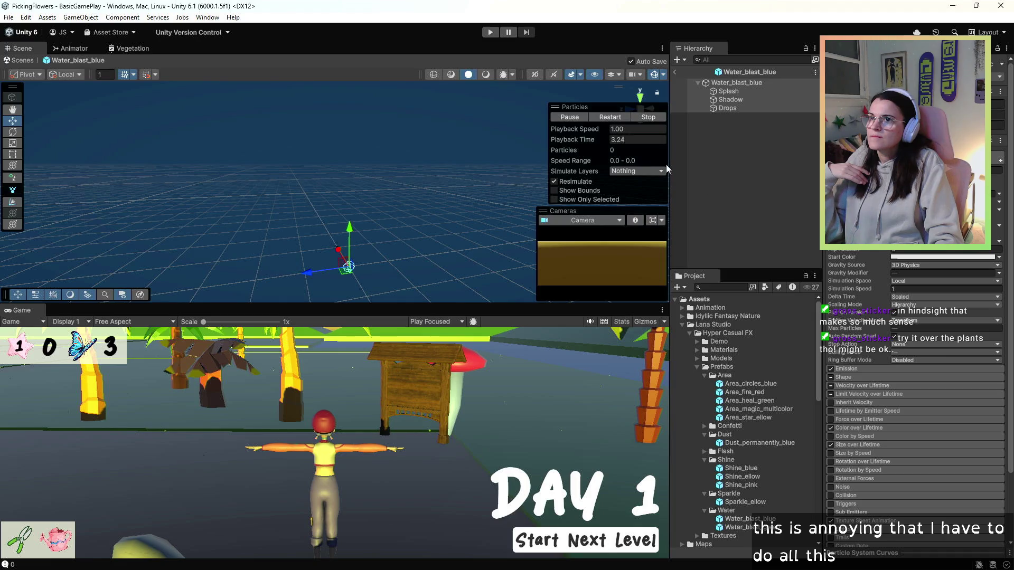
click(620, 120)
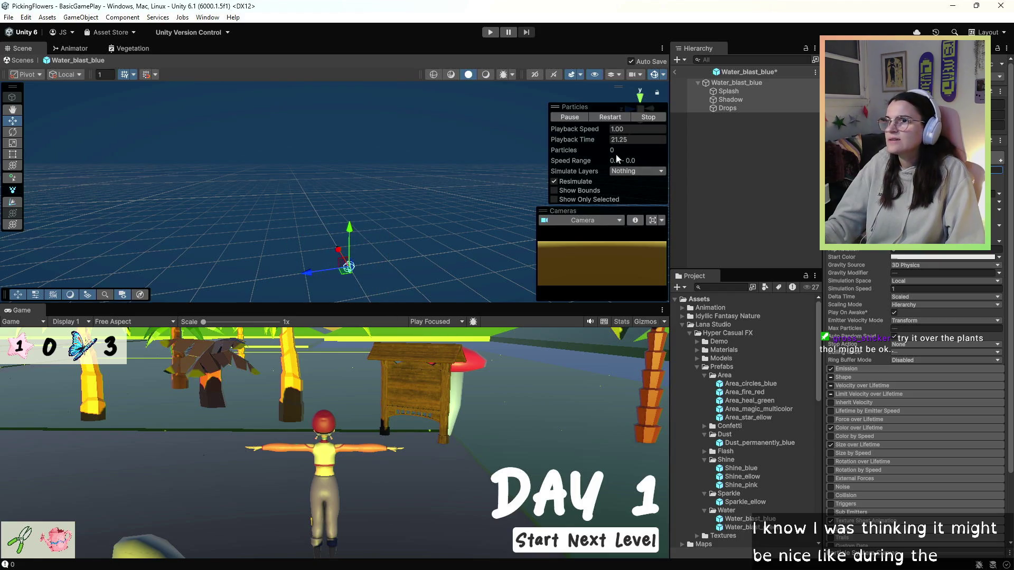
click(610, 117)
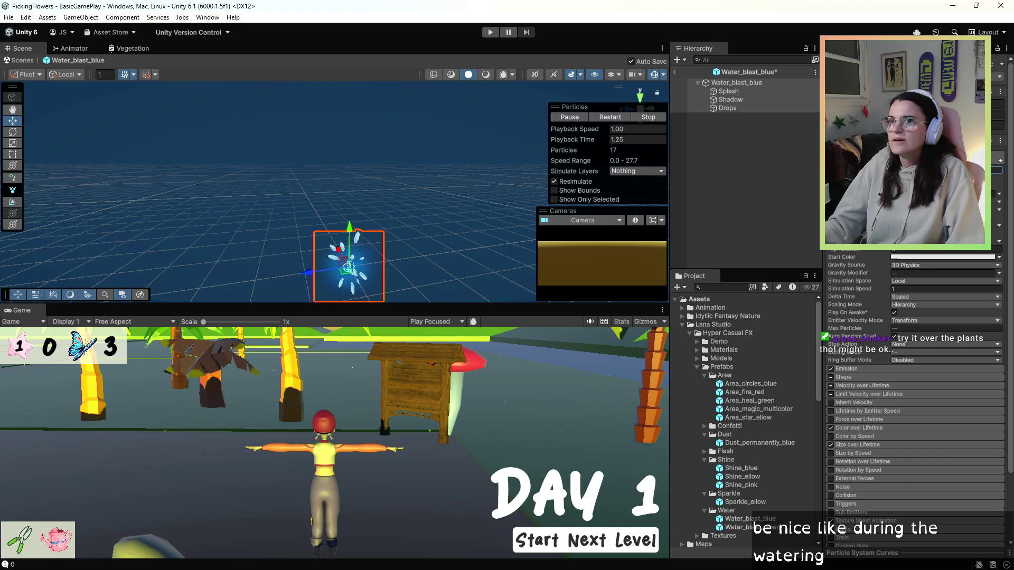
Step: Open the Water_blast_blue prefab asset to review its 0.1 start lifetime and size 25
click(632, 128)
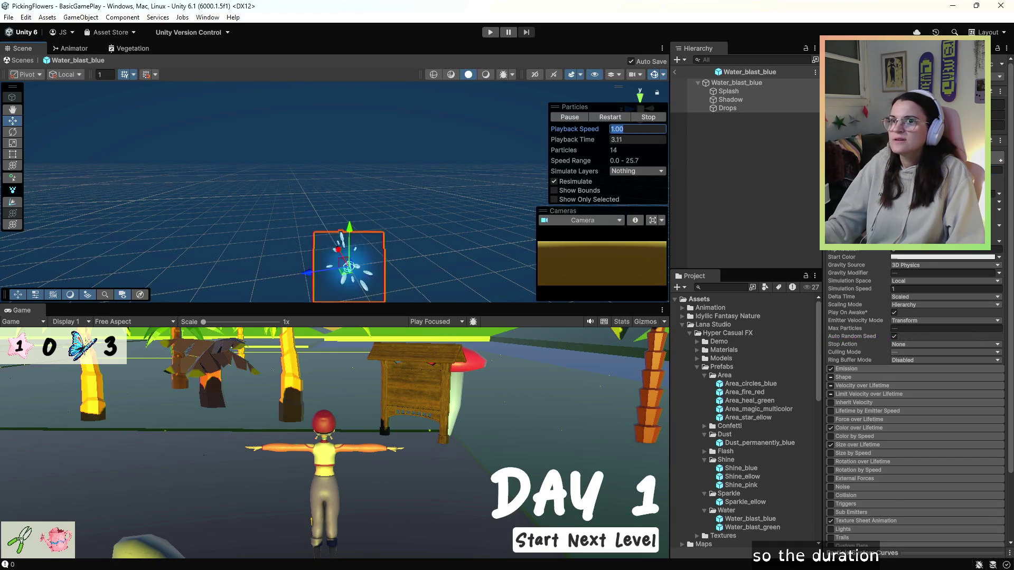
click(781, 193)
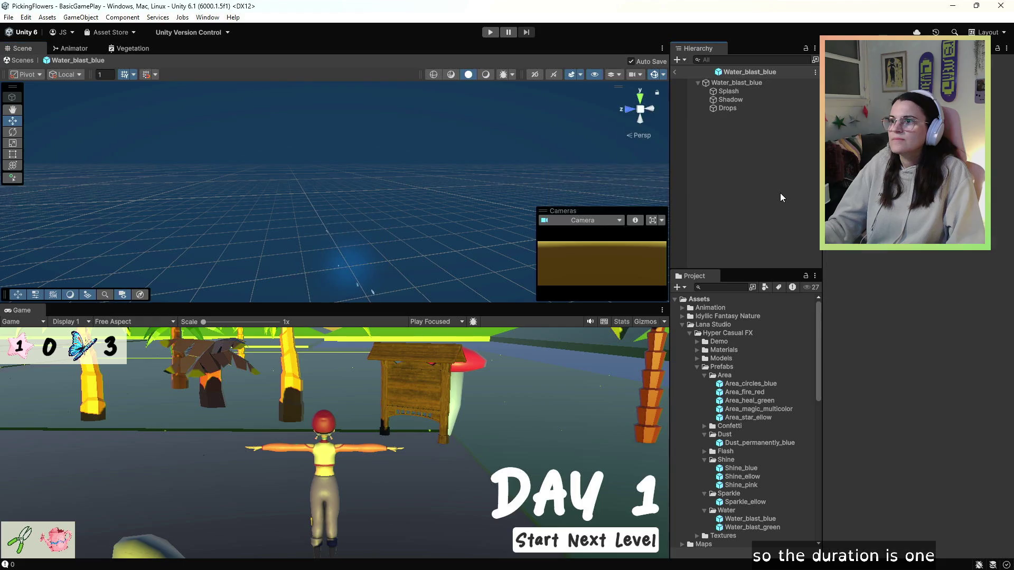
click(749, 385)
double_click(751, 519)
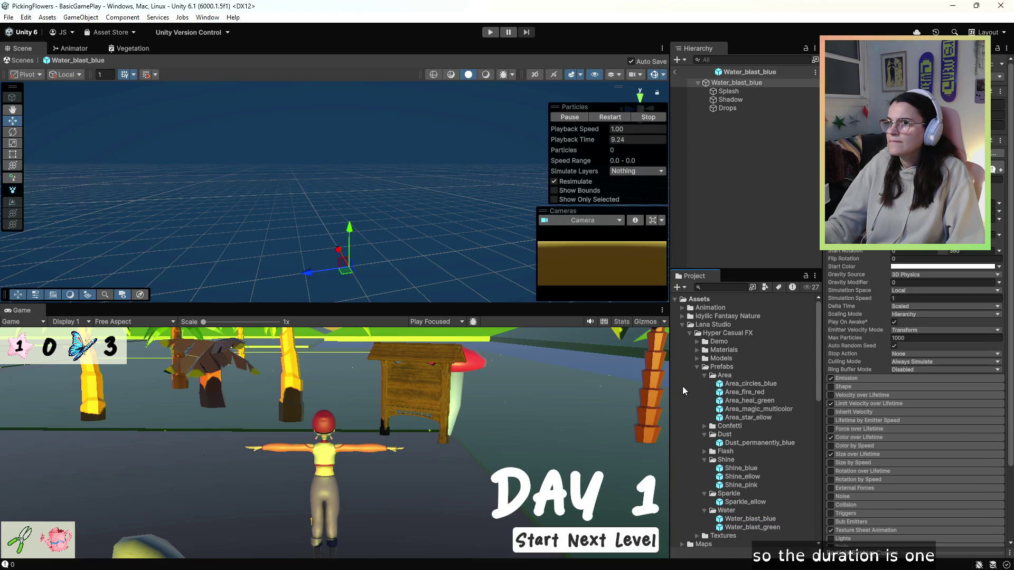
Step: Set the Water_blast_blue splash preview's playback speed to 0.25
click(637, 129)
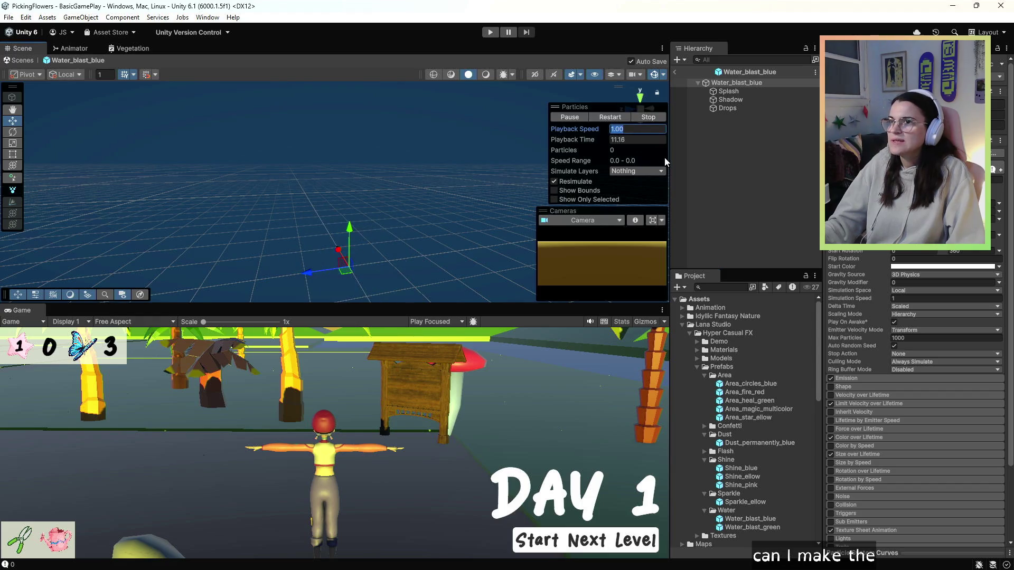
text(2)
click(721, 212)
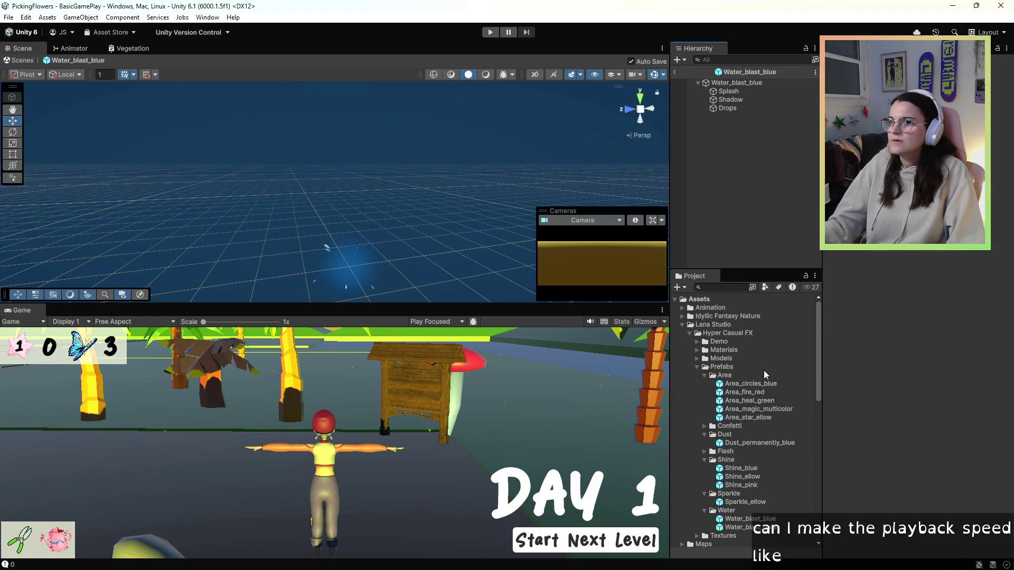
click(759, 522)
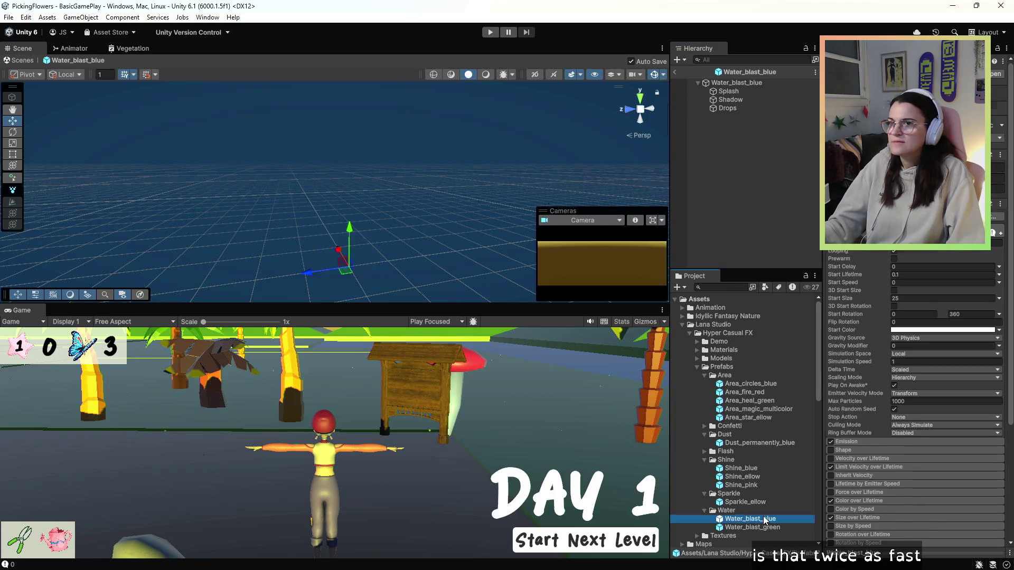
click(639, 129)
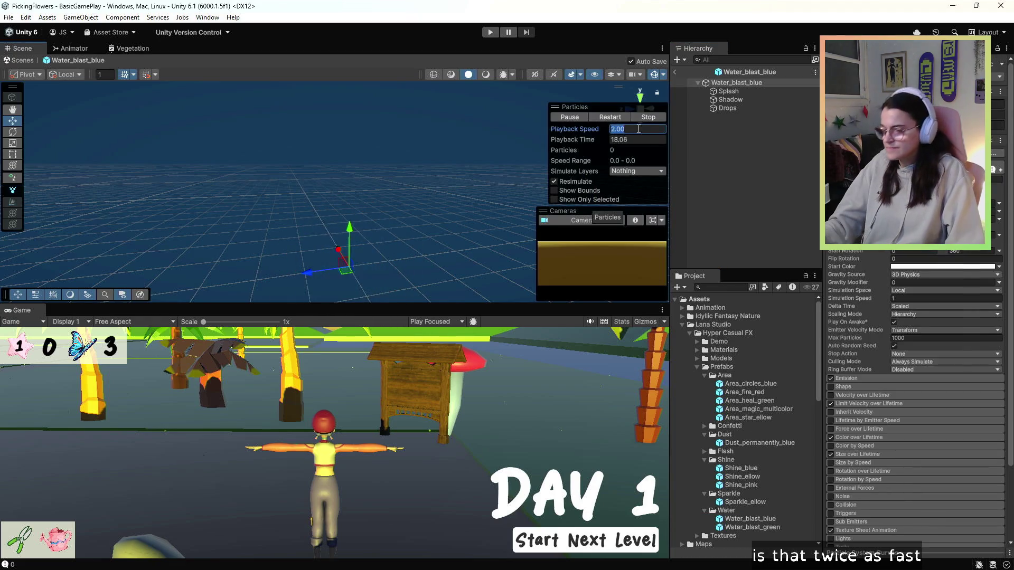
text(.25)
key(Return)
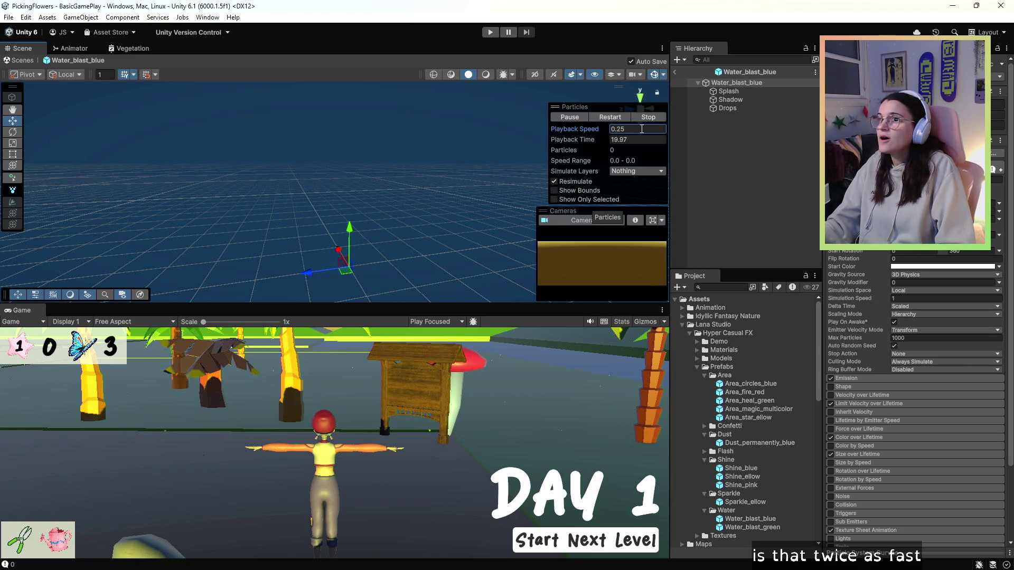
Step: Change the playback speed to 0.5, then stop previewing the splash particles
double_click(642, 128)
text(.5)
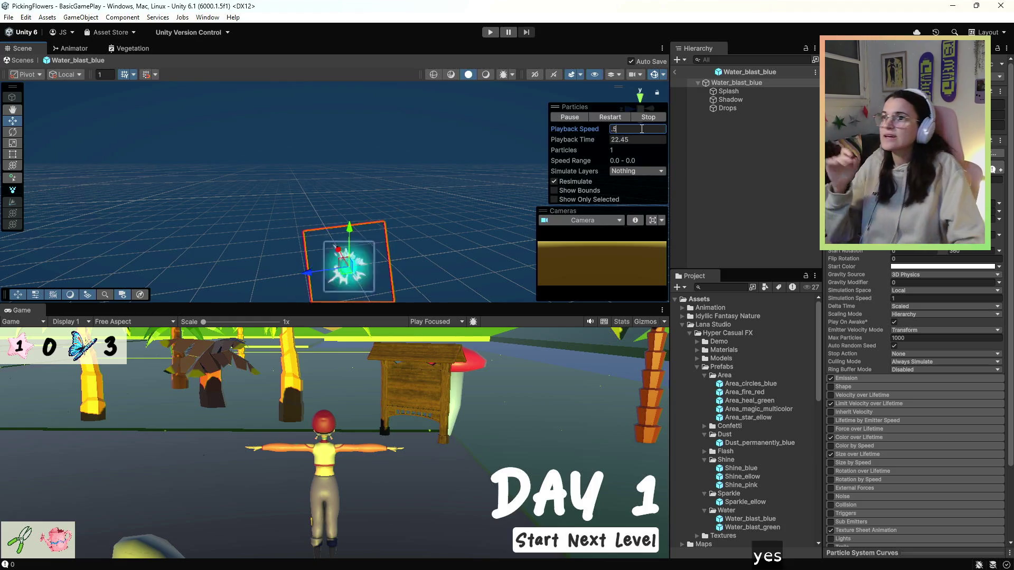
click(733, 200)
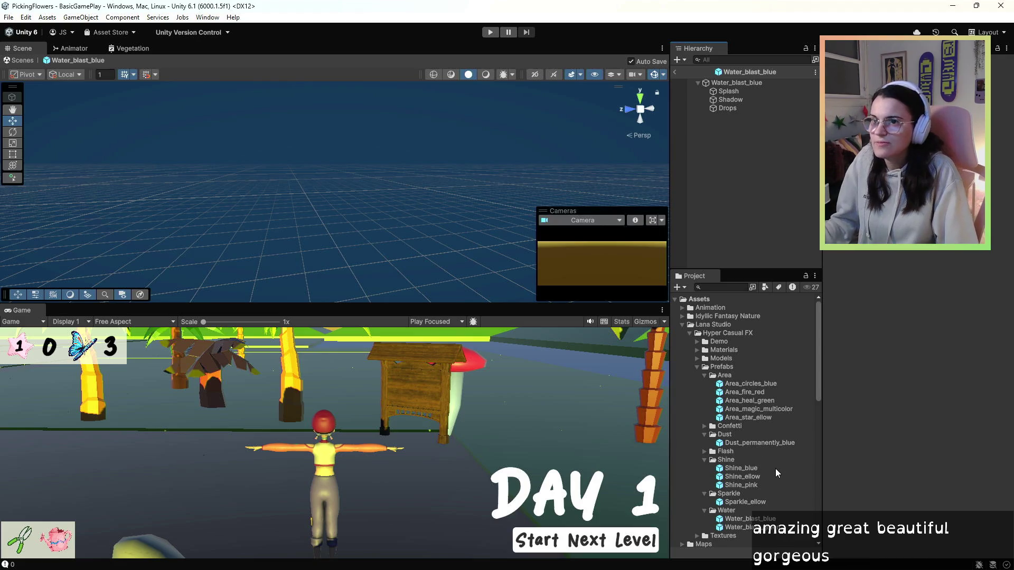
scroll(754, 482, down, 3)
Step: Add 'public GameObject wateringAnim;' below the invasive field in PreFabID.cs and save
key(alt+Tab)
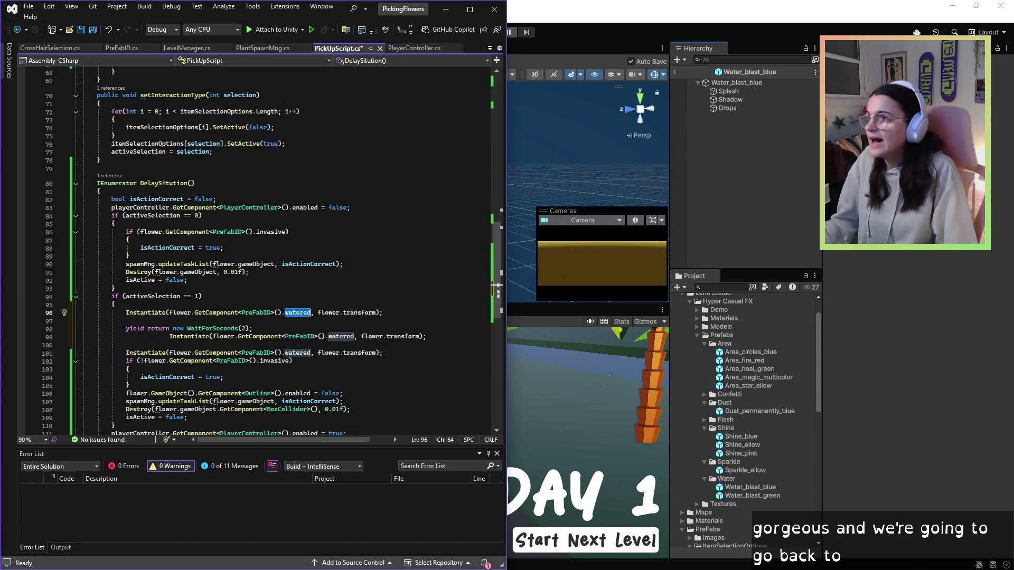
click(122, 48)
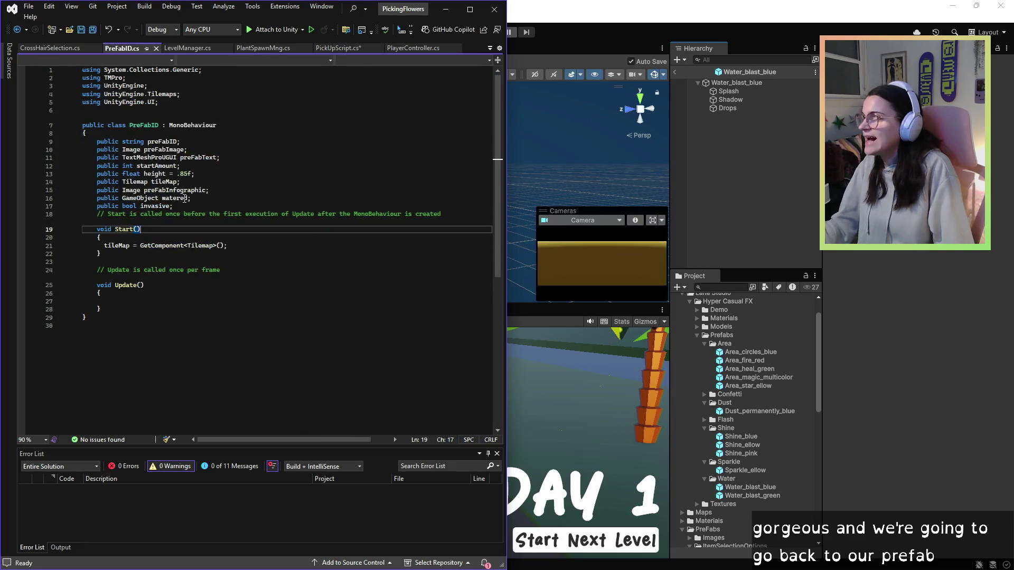
click(207, 208)
key(Return)
text(pu)
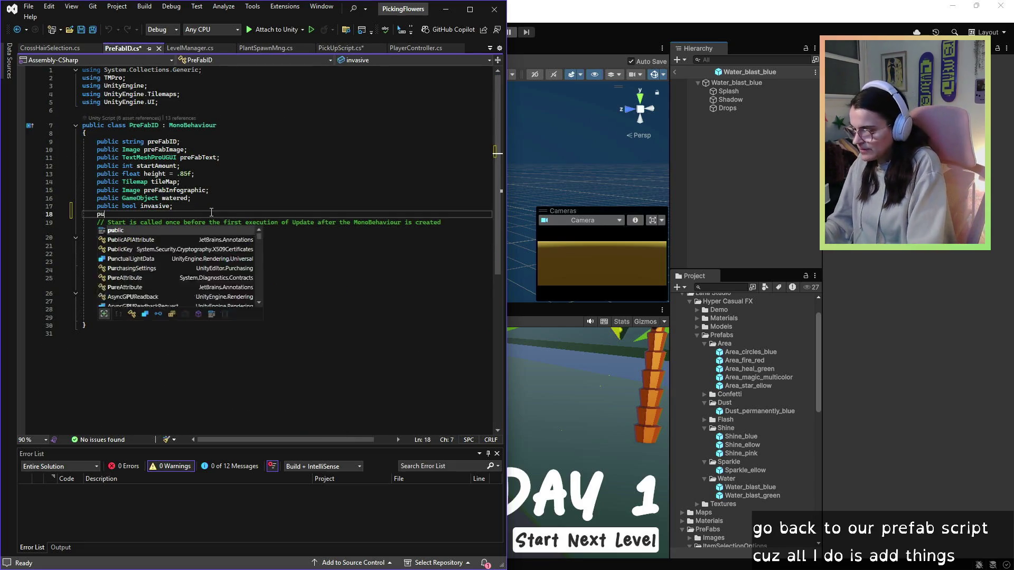
text(blic Ga)
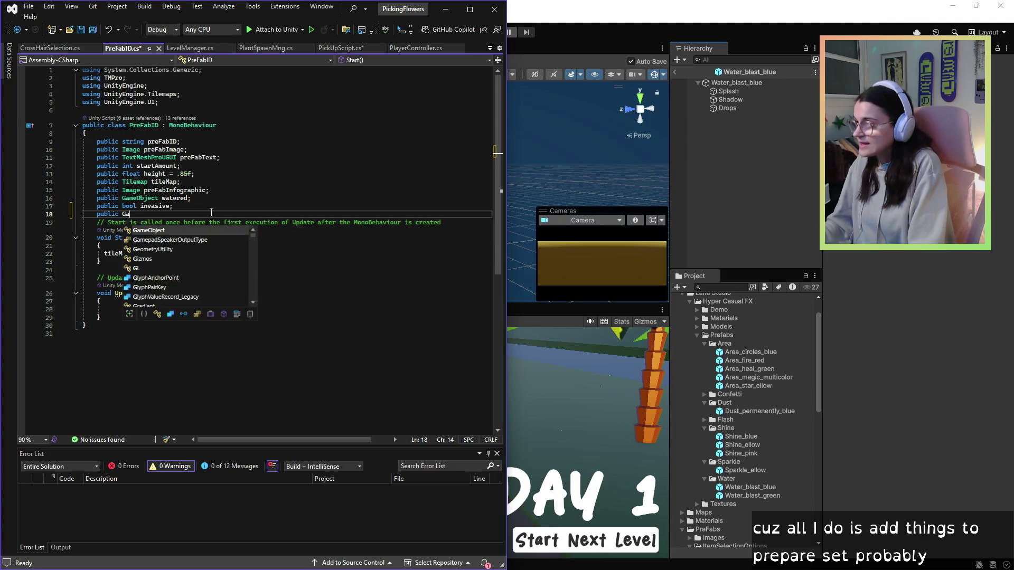
text(meObject wateri)
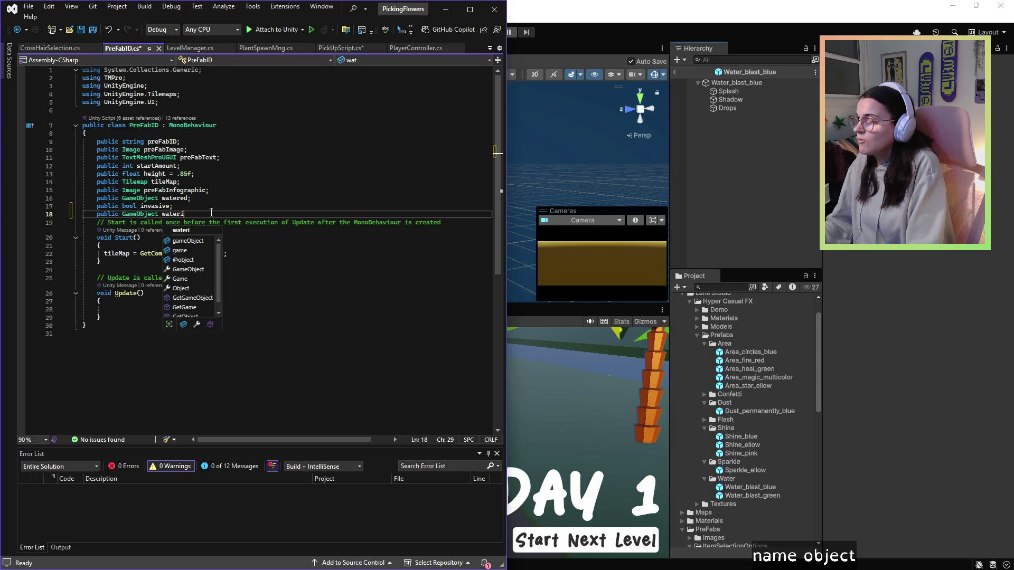
text(ngAnim;)
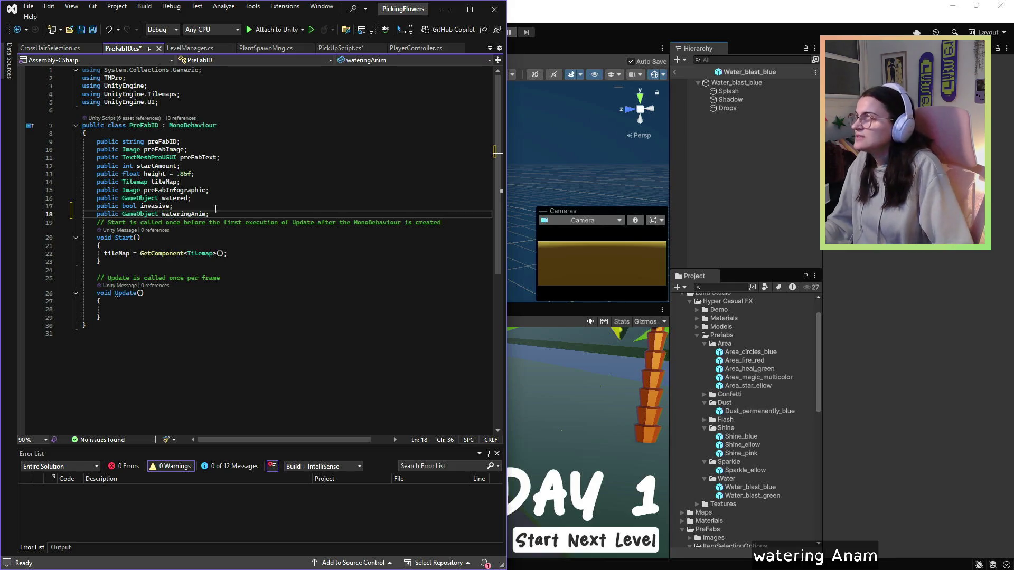
click(81, 28)
Step: Correct the misspelled field name to wateringAnim, save PreFabID again, and return to Unity
click(201, 208)
click(201, 214)
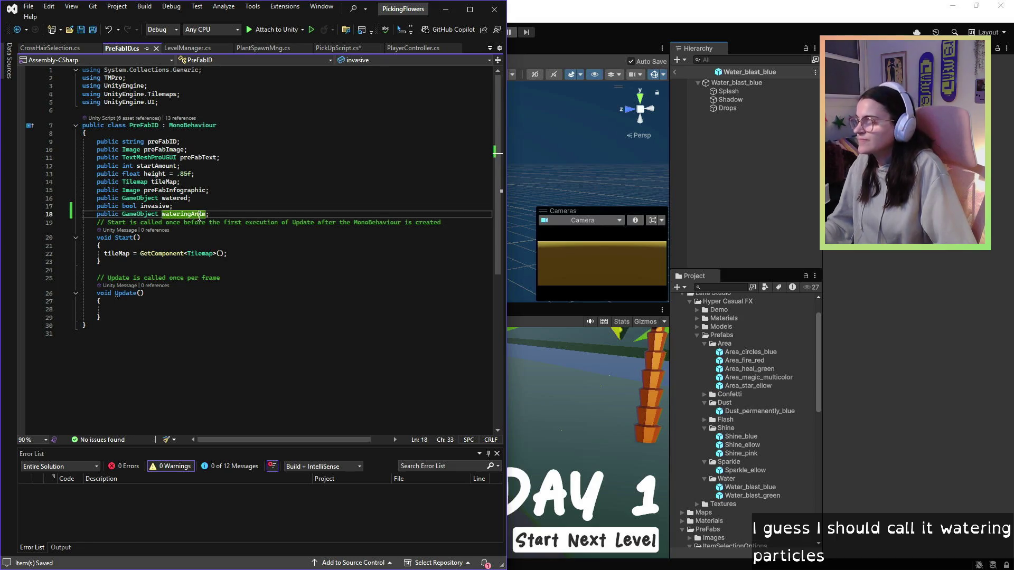
text(wateringPat)
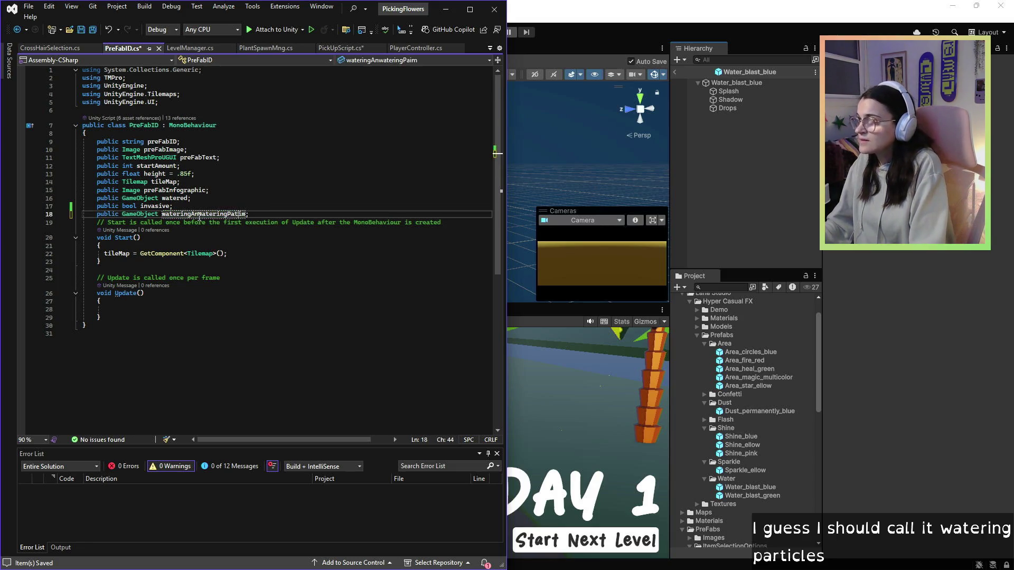
key(Delete)
key(Delete)
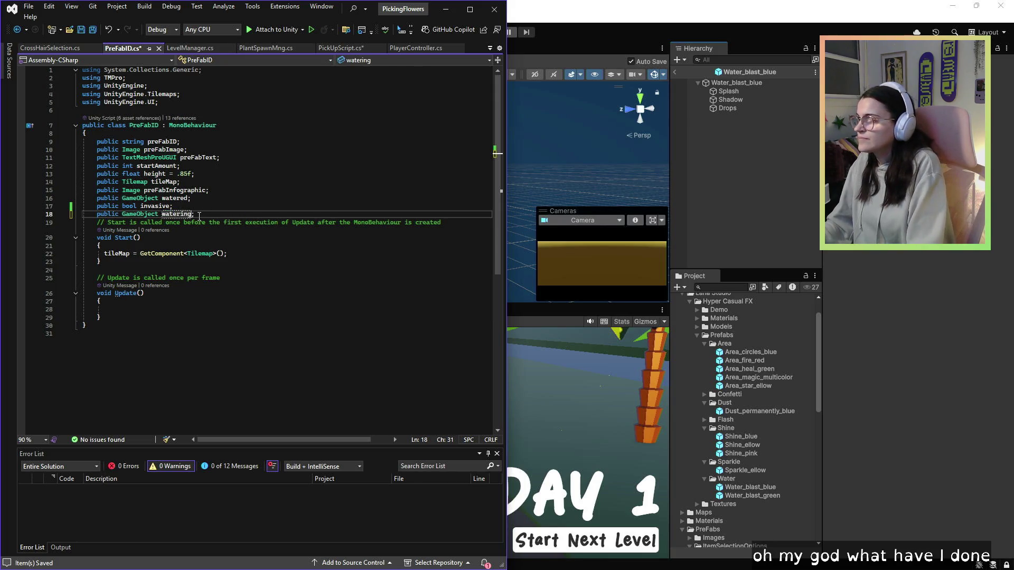
text(Particles)
click(289, 133)
click(219, 213)
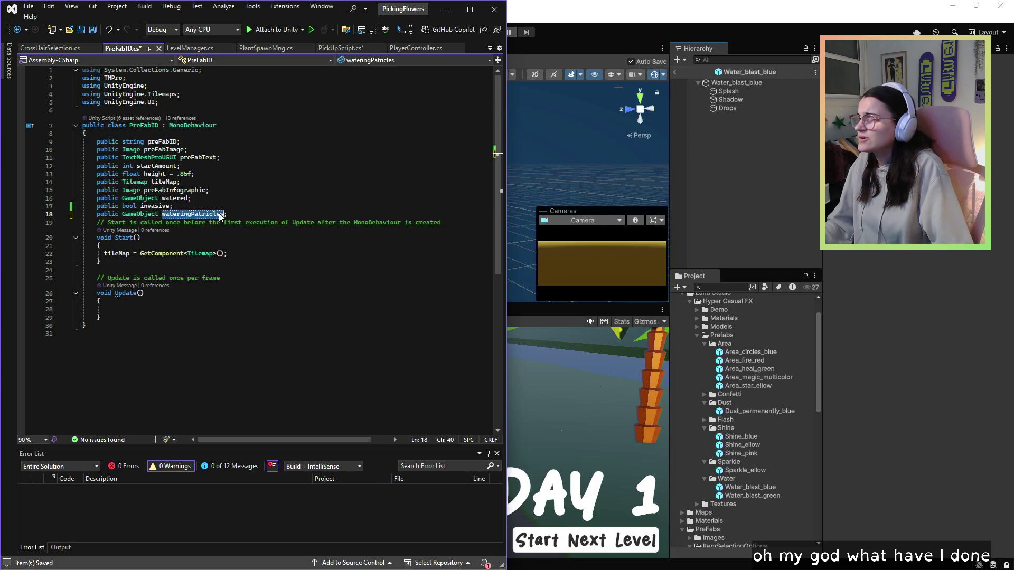
double_click(220, 213)
text(wat)
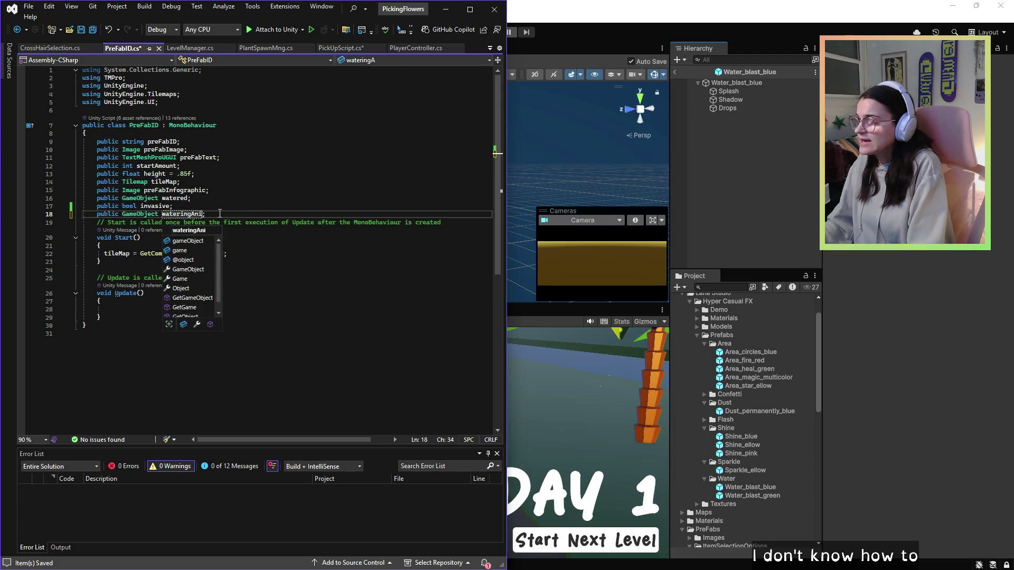
text(m)
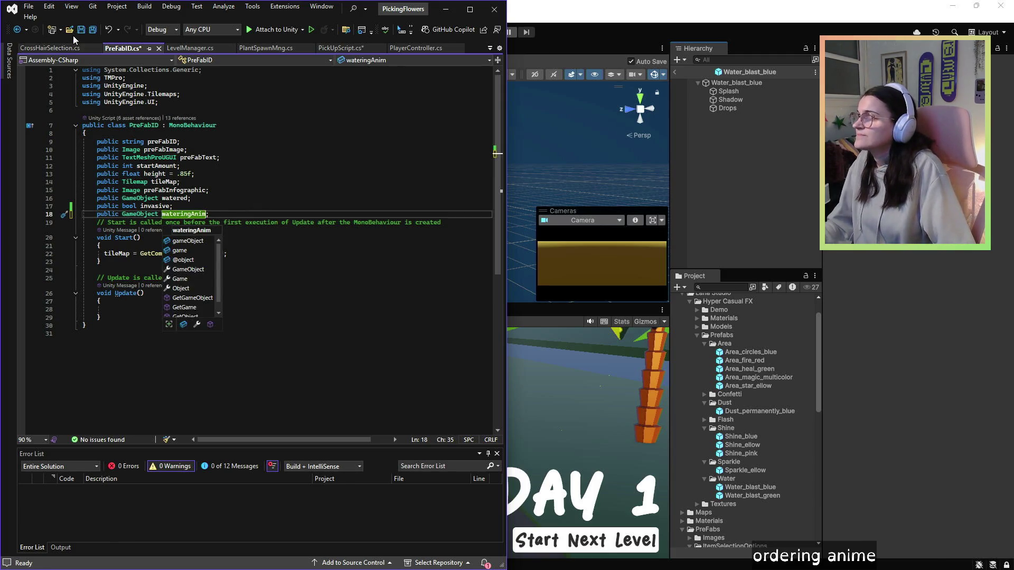
click(78, 30)
click(444, 10)
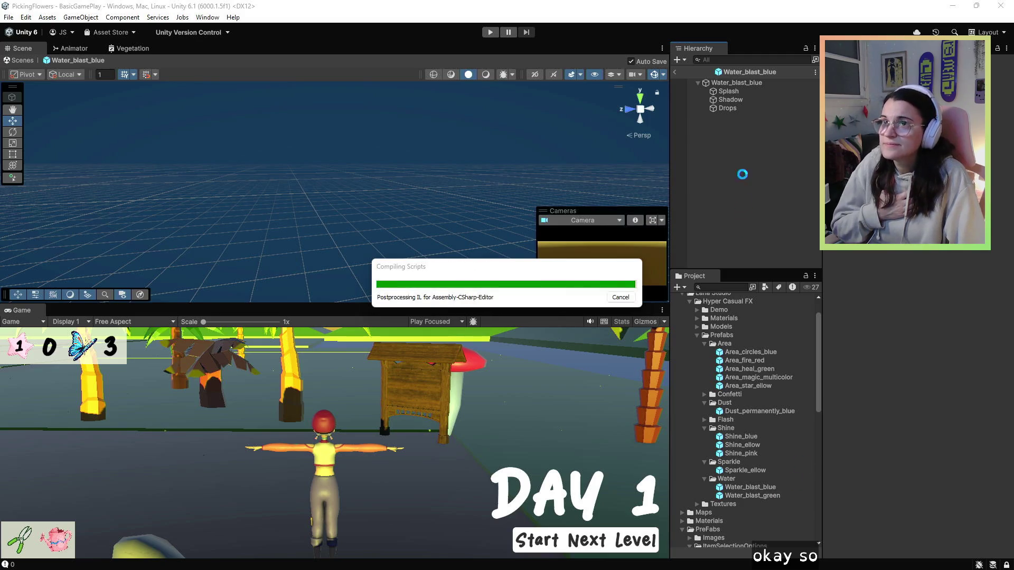
Step: Exit prefab mode back to BasicGamePlay and inspect Flower_32–Flower_34's empty Watering Anim slot
scroll(740, 478, down, 5)
click(764, 360)
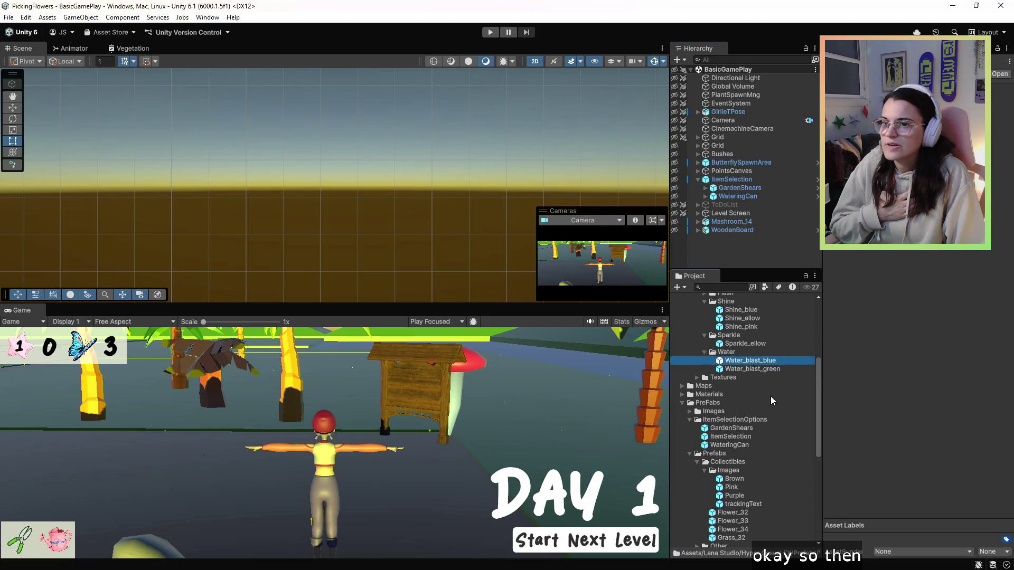
scroll(760, 422, down, 3)
click(751, 449)
shift+click(757, 466)
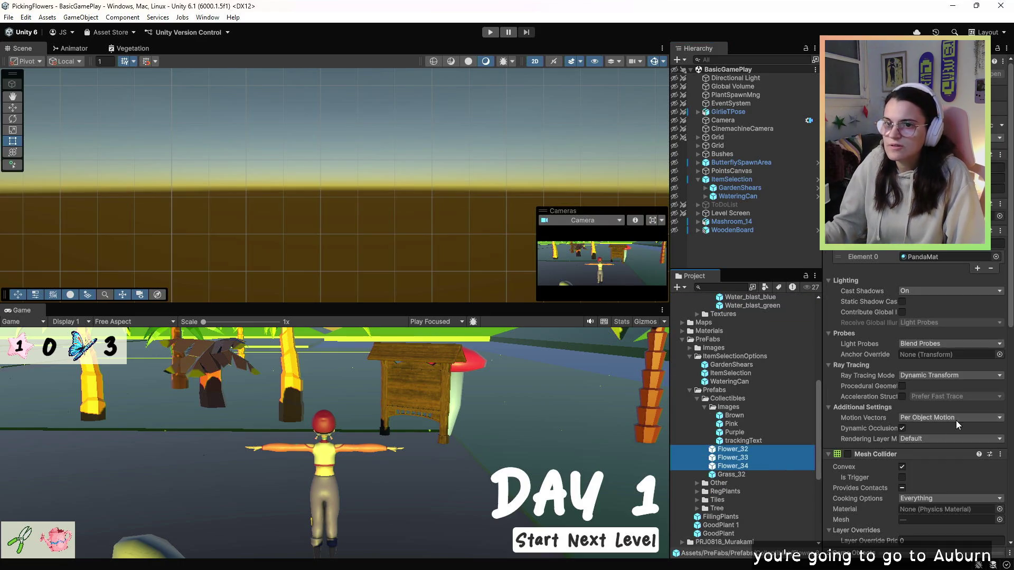
Step: Select the Water_blast_blue particle prefab and switch the Scene view to 3D perspective
scroll(937, 428, down, 10)
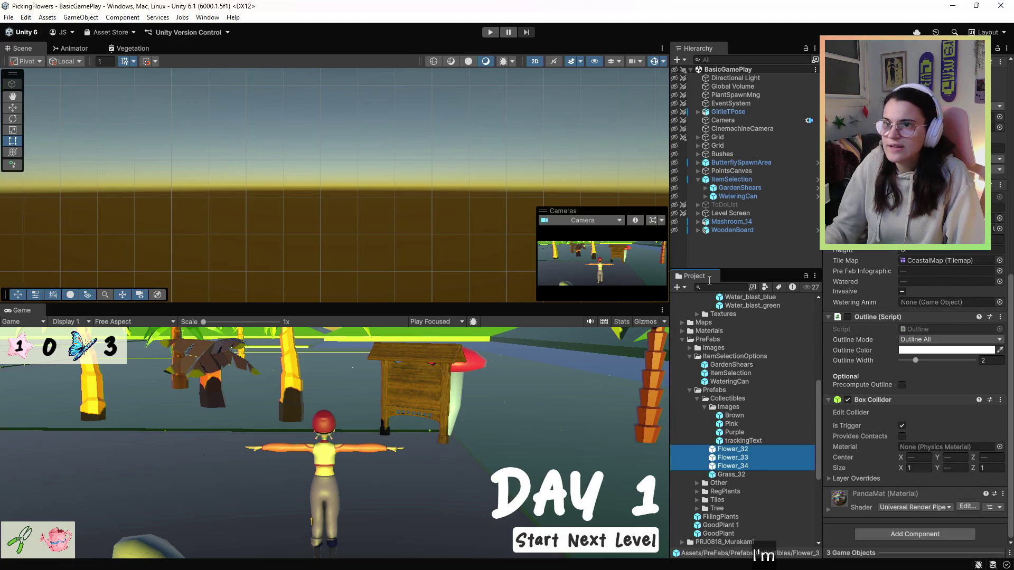
scroll(740, 370, up, 3)
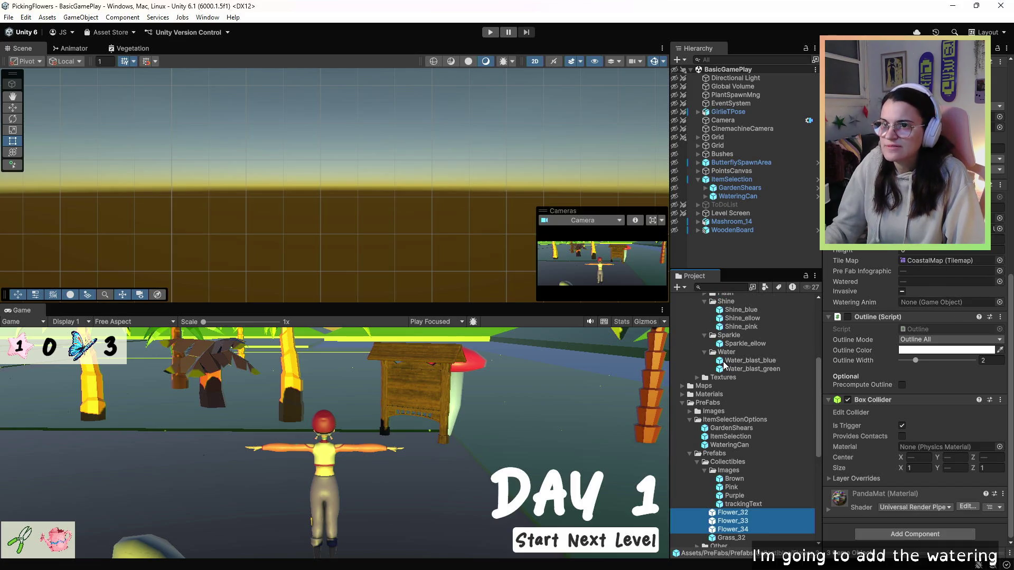
click(724, 363)
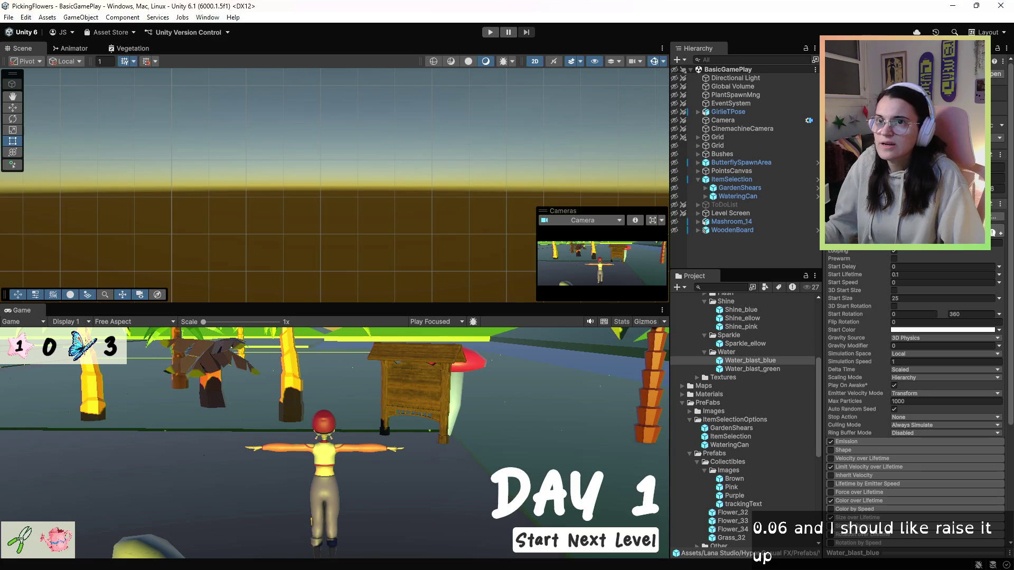
click(536, 65)
Step: Orbit the 3D Scene view and frame the GirlieTPose character to survey the level
mouse_move(483, 170)
mouse_down()
mouse_move(186, 225)
mouse_move(441, 244)
mouse_move(607, 185)
mouse_up()
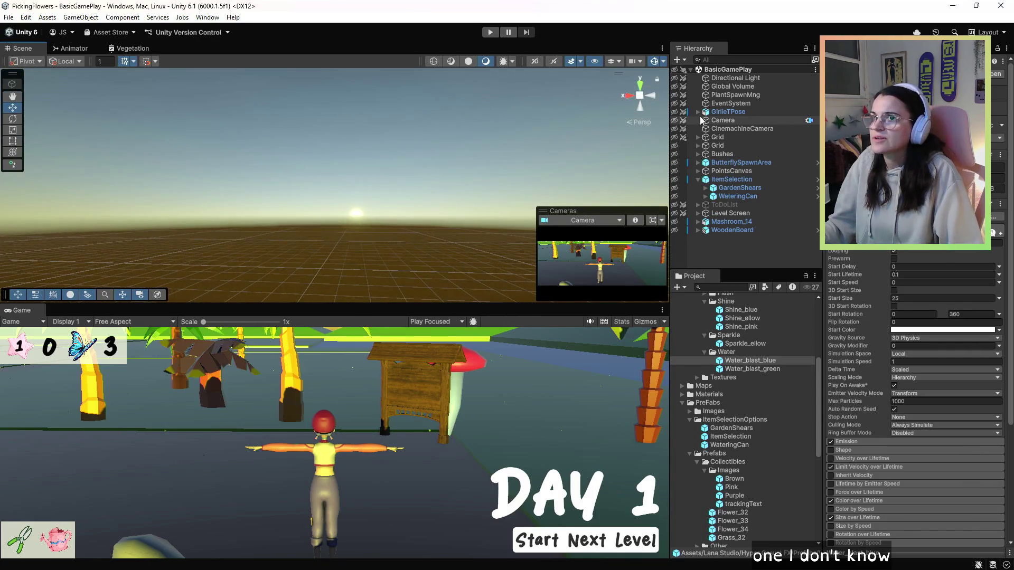
click(731, 103)
double_click(732, 112)
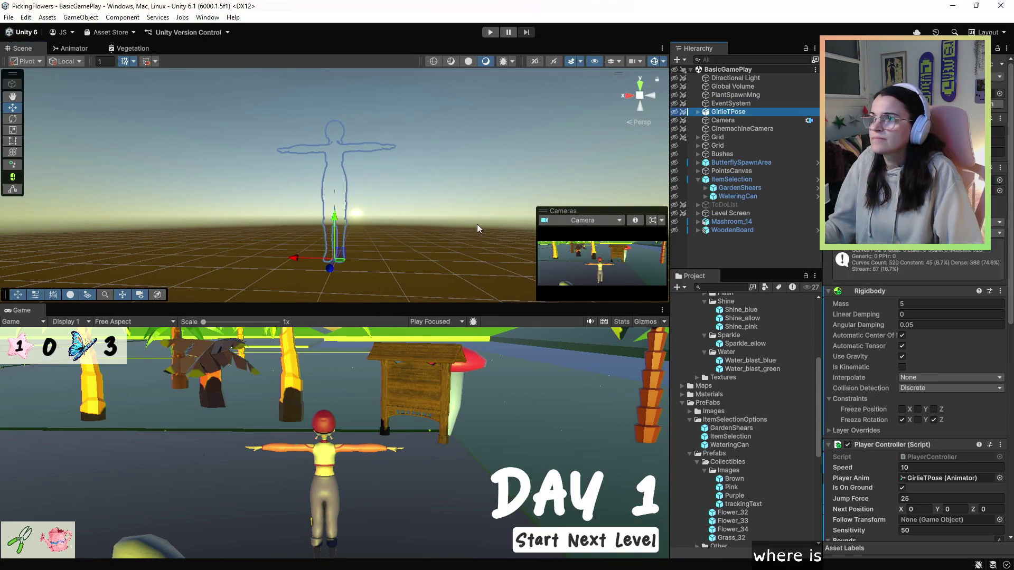
click(390, 211)
mouse_move(596, 140)
mouse_down()
mouse_move(353, 269)
mouse_move(361, 242)
mouse_up()
key(e)
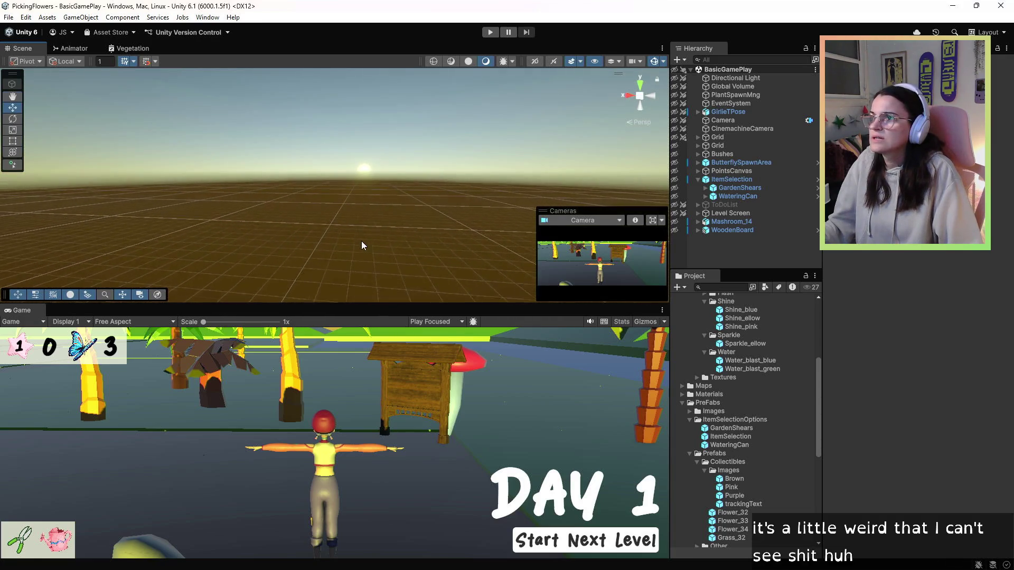
Step: Select PlantSpawnMng and the Grid objects, then toggle scene visibility so every object shows
click(727, 112)
click(730, 95)
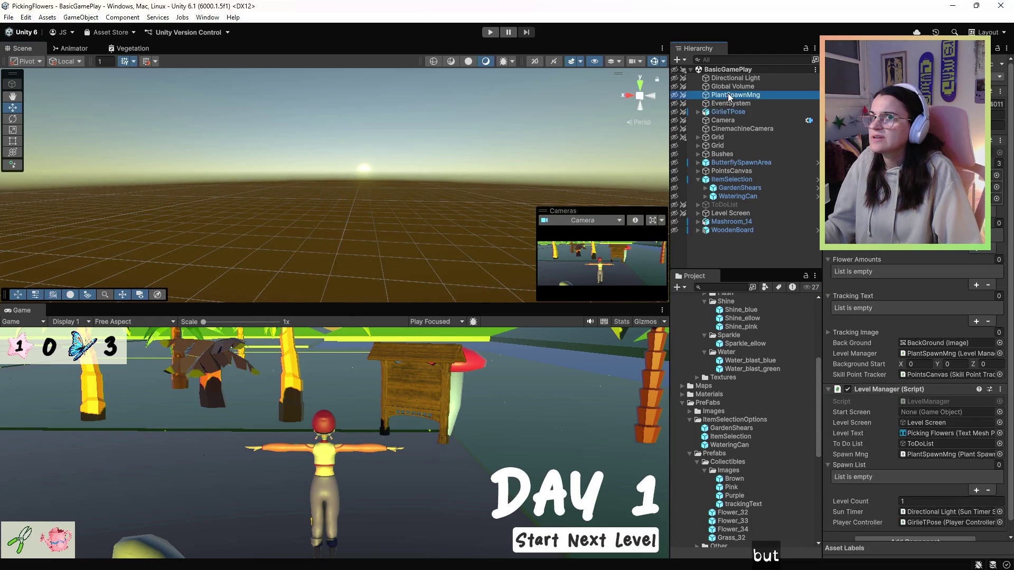
click(730, 147)
click(730, 138)
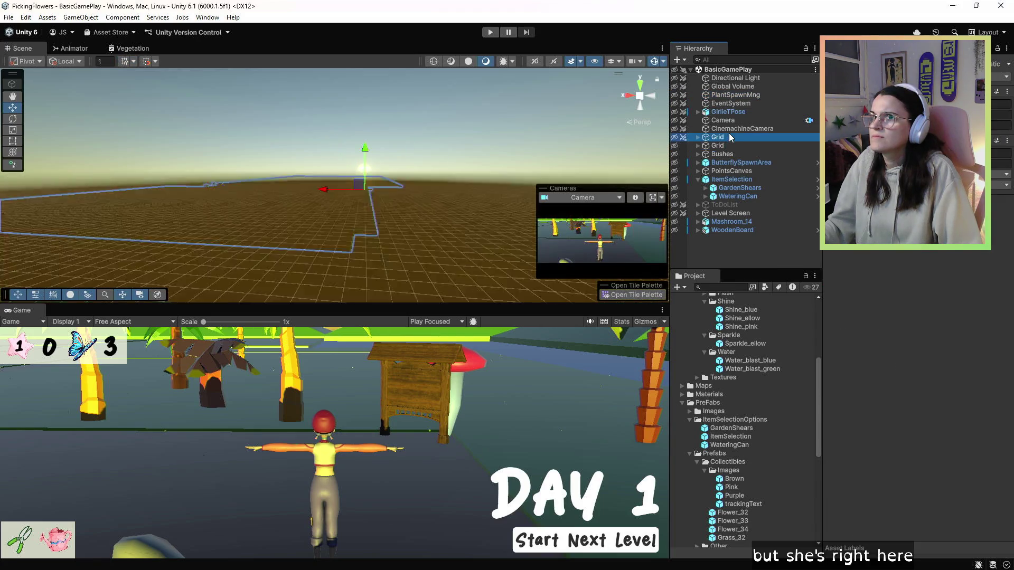
click(675, 70)
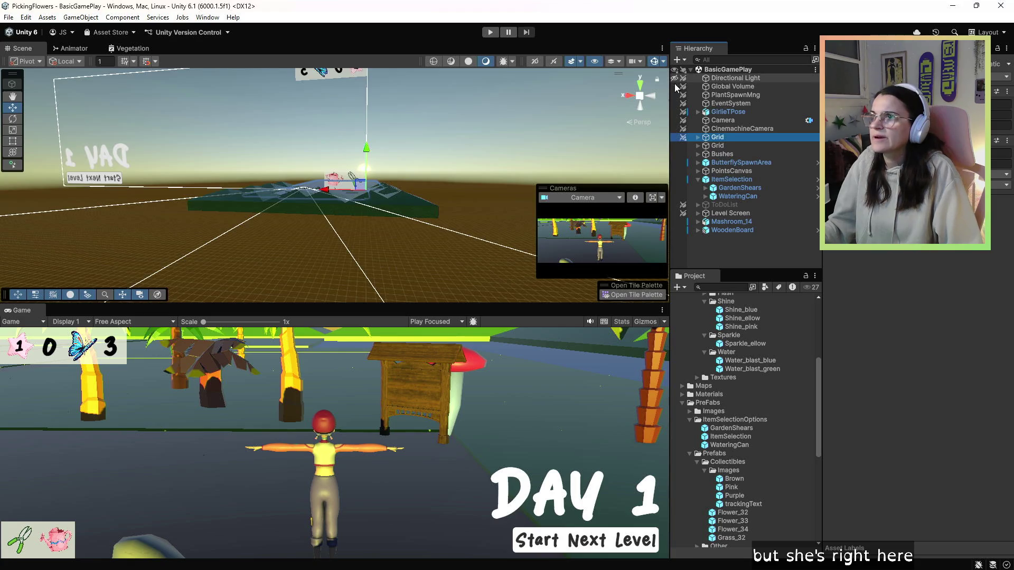
click(675, 70)
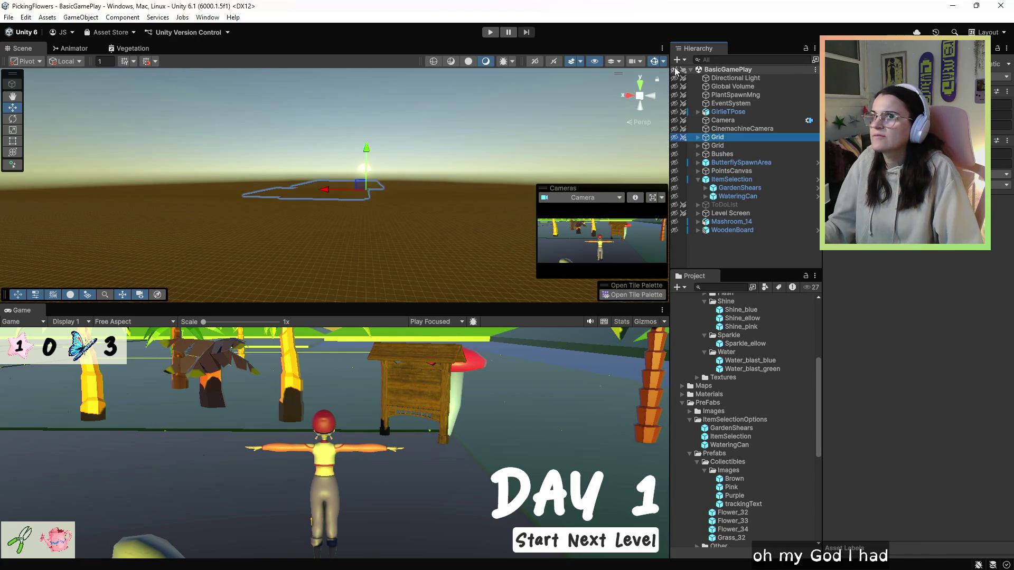
click(675, 70)
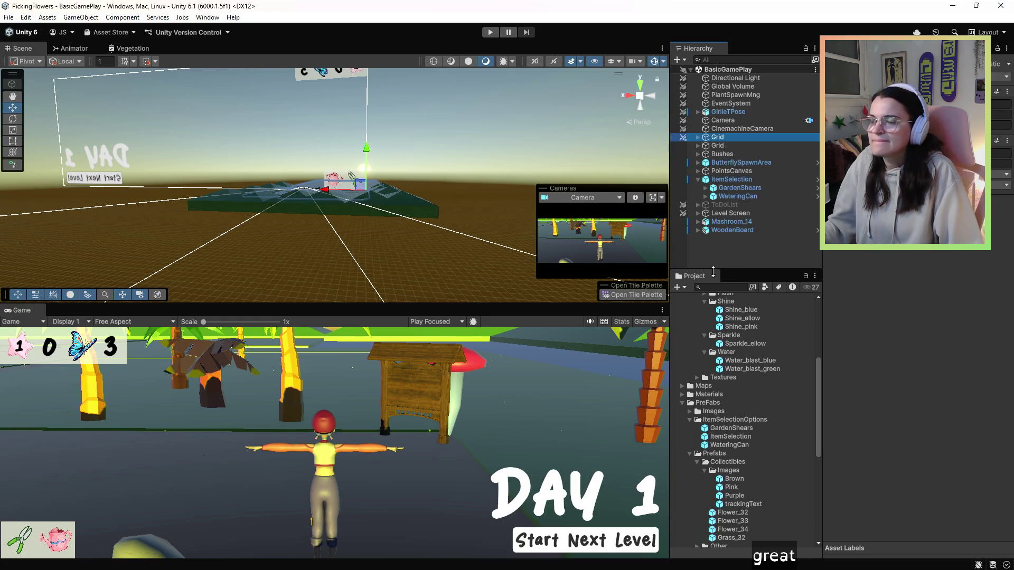
click(727, 516)
Step: Drop Water_blast_blue into the Watering Anim slot of Flower_32–Flower_34, then return to Visual Studio
shift+click(742, 531)
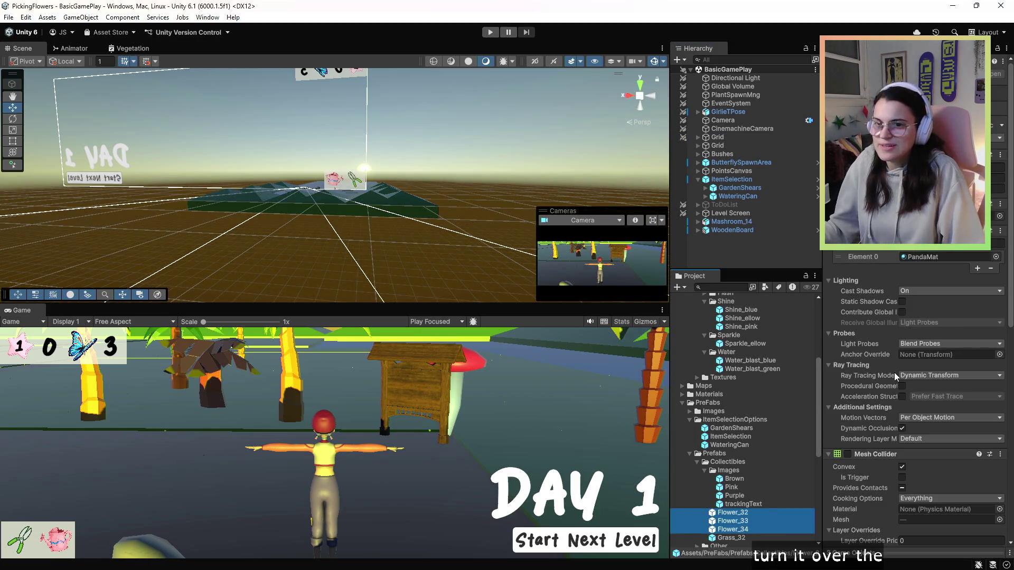
scroll(895, 372, down, 2)
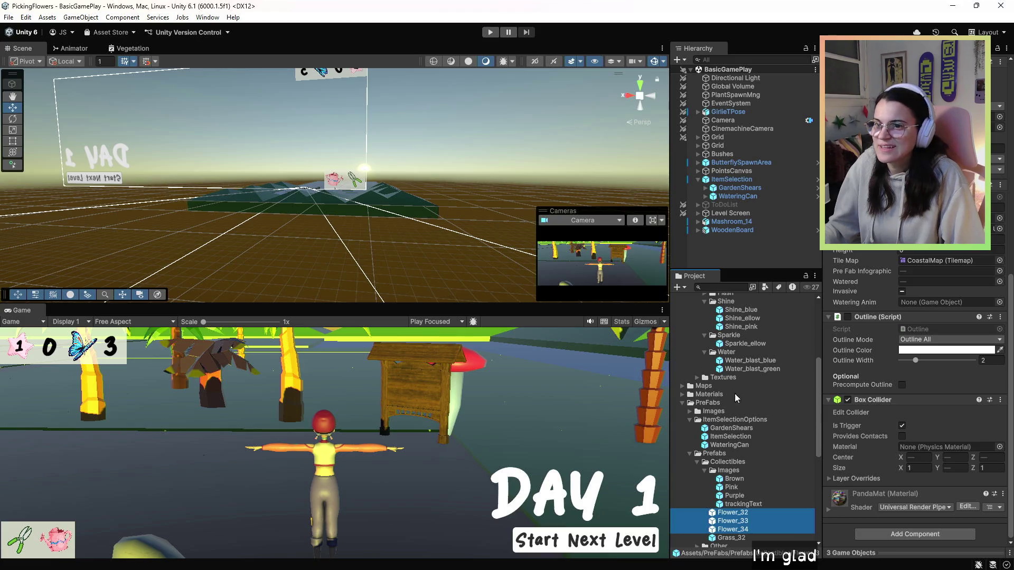
scroll(763, 327, up, 3)
mouse_move(726, 397)
mouse_down()
mouse_move(845, 360)
mouse_move(929, 317)
mouse_move(931, 305)
mouse_up()
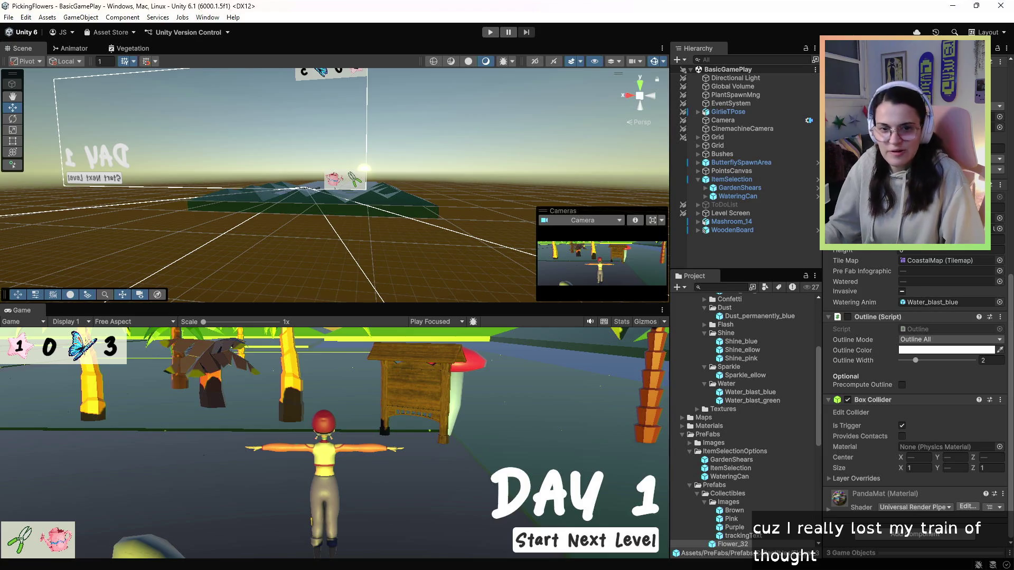
key(alt+Tab)
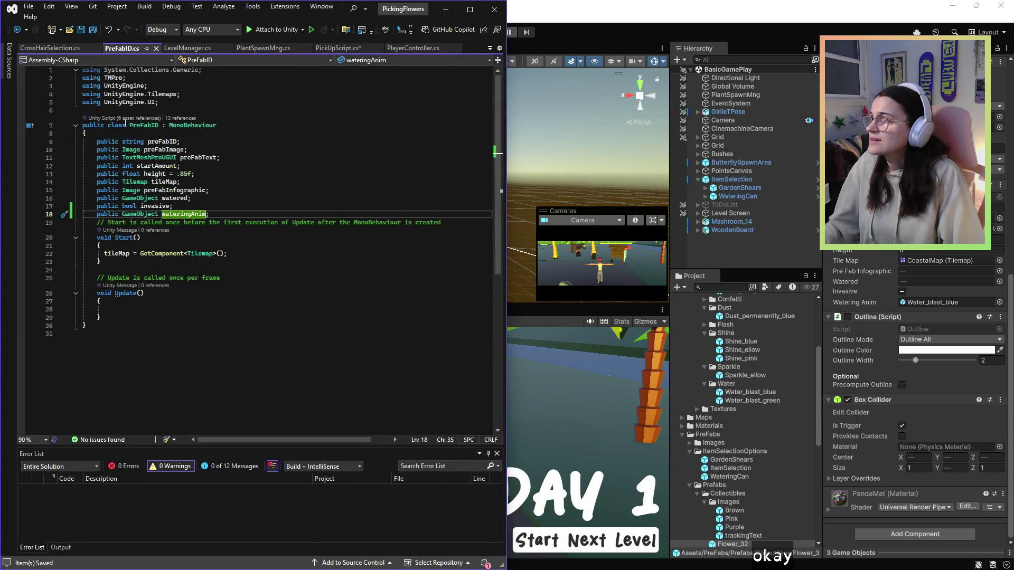
Step: In PickUpScript, locate the watering branch and fix the over-indented Instantiate on line 99
click(262, 48)
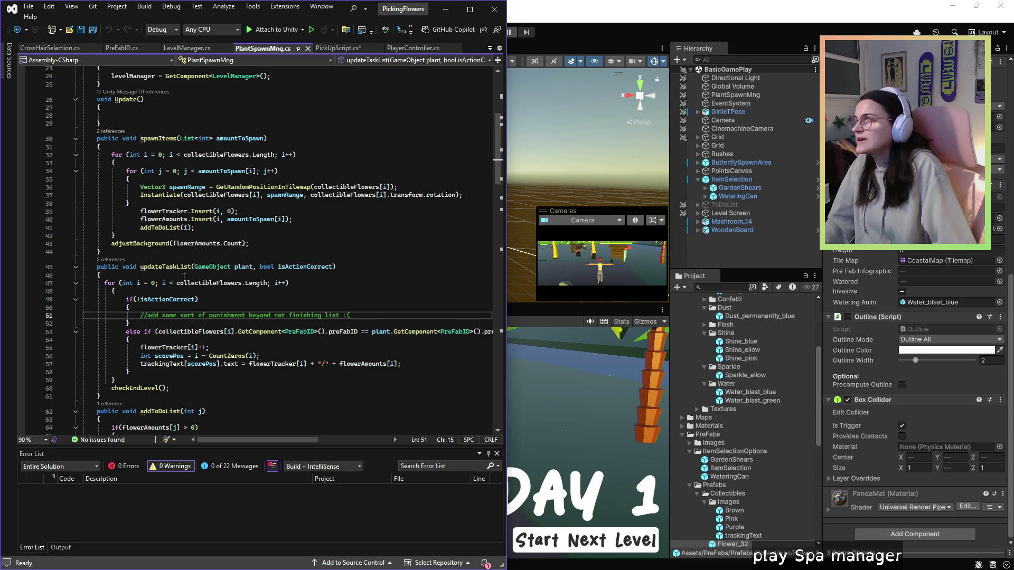
scroll(224, 234, down, 20)
scroll(198, 312, down, 3)
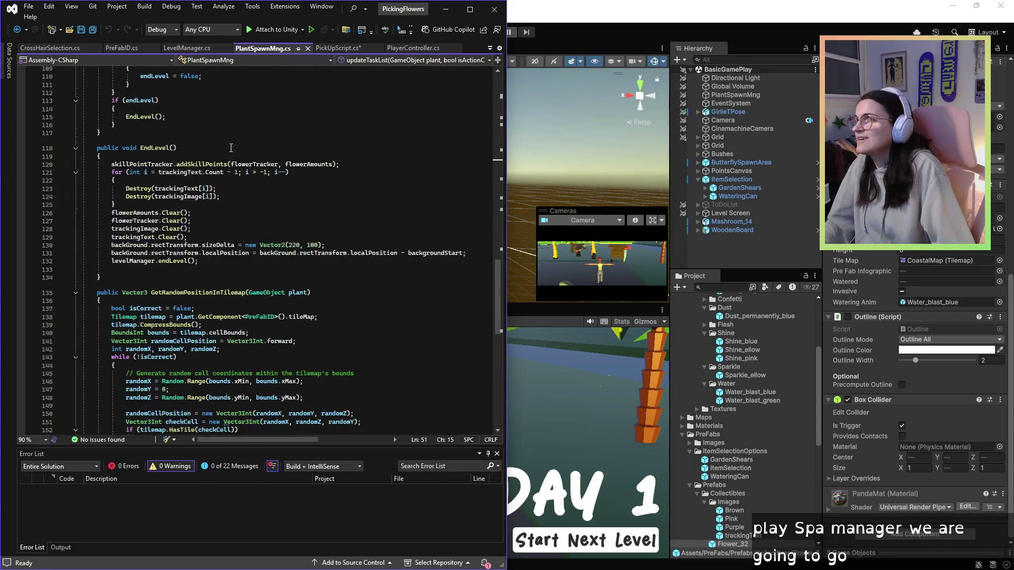
click(341, 47)
scroll(253, 212, down, 5)
scroll(238, 206, up, 5)
scroll(220, 196, up, 6)
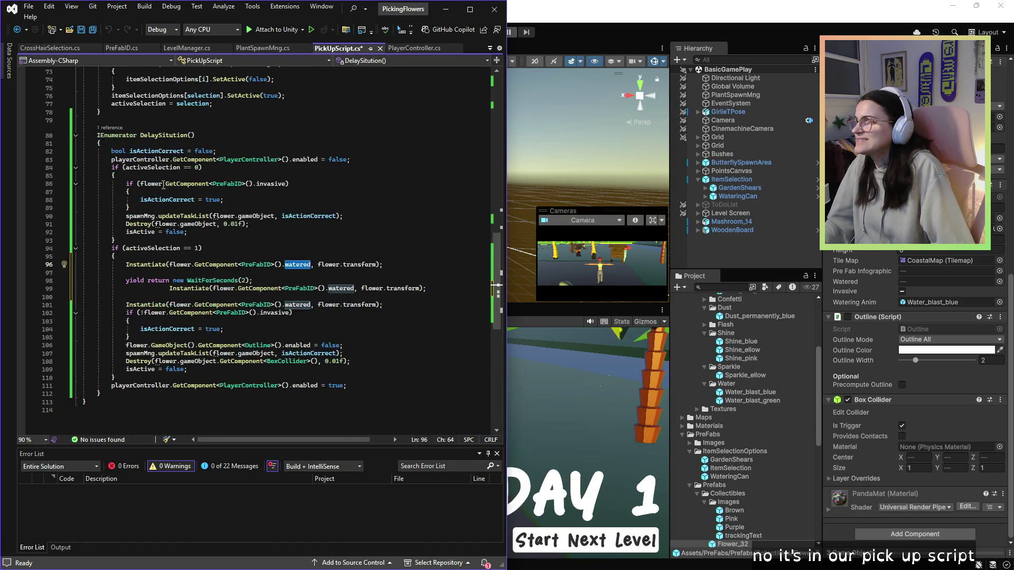
click(232, 167)
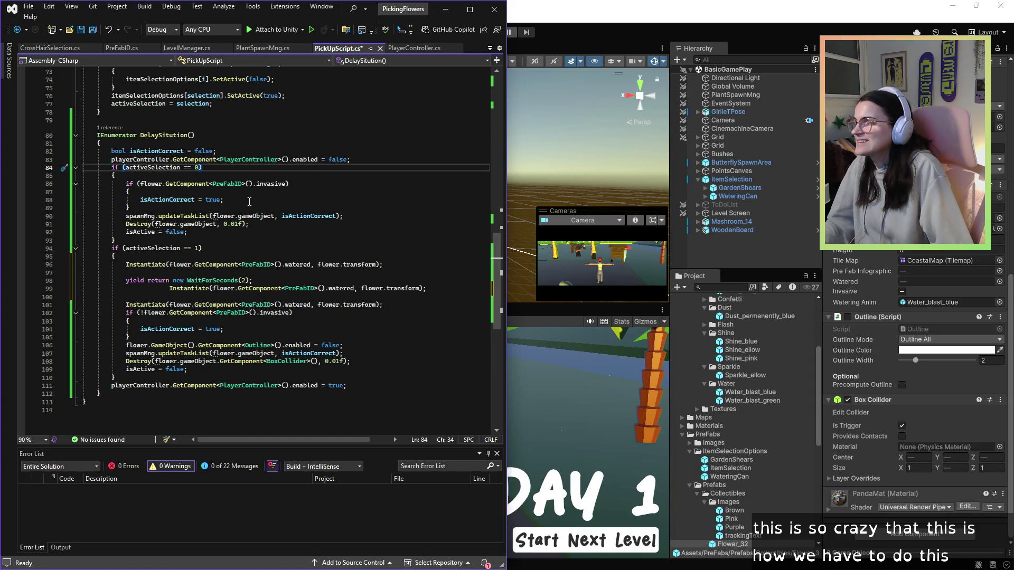
triple_click(170, 265)
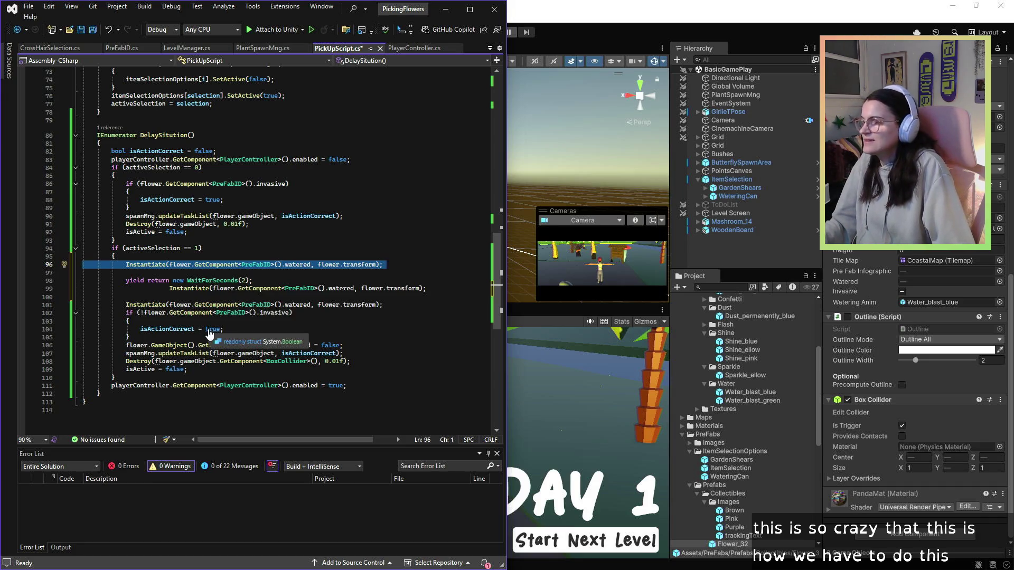
click(169, 257)
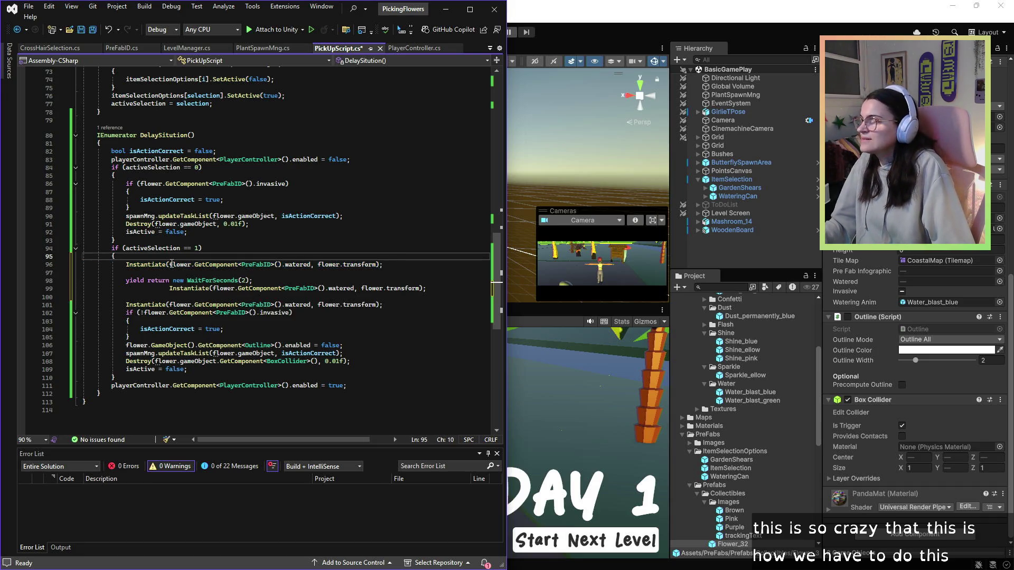
click(169, 288)
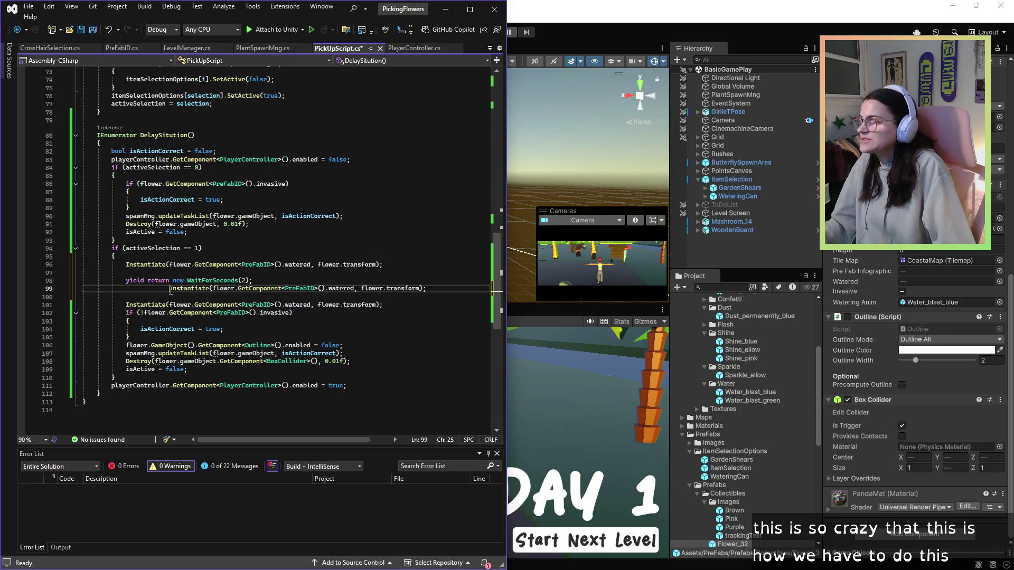
key(BackSpace)
key(BackSpace)
key(BackSpace)
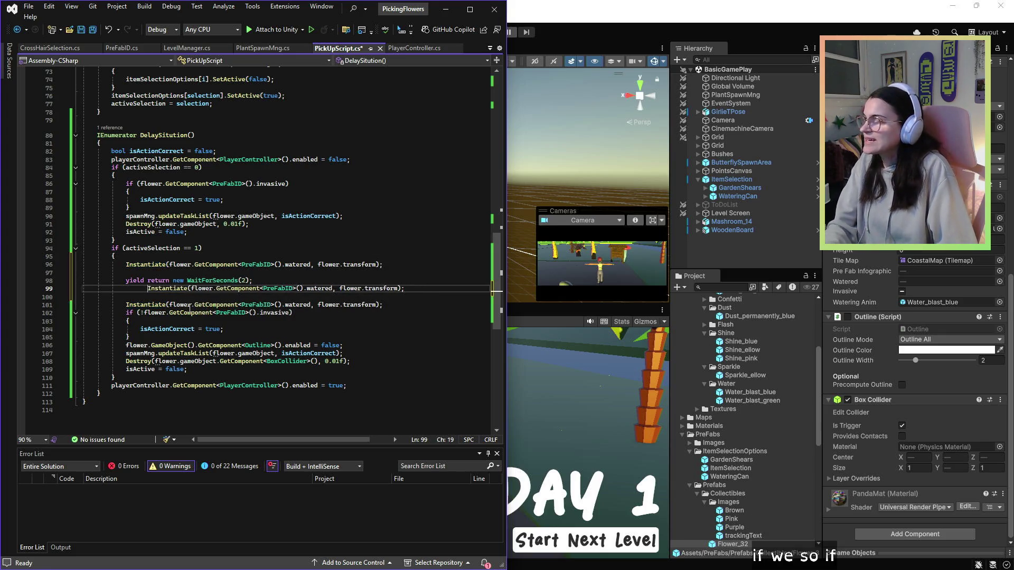
Step: Instantiate wateringAnim instead of watered and store it in GameObject tempWater
double_click(297, 264)
text(wa)
key(Down)
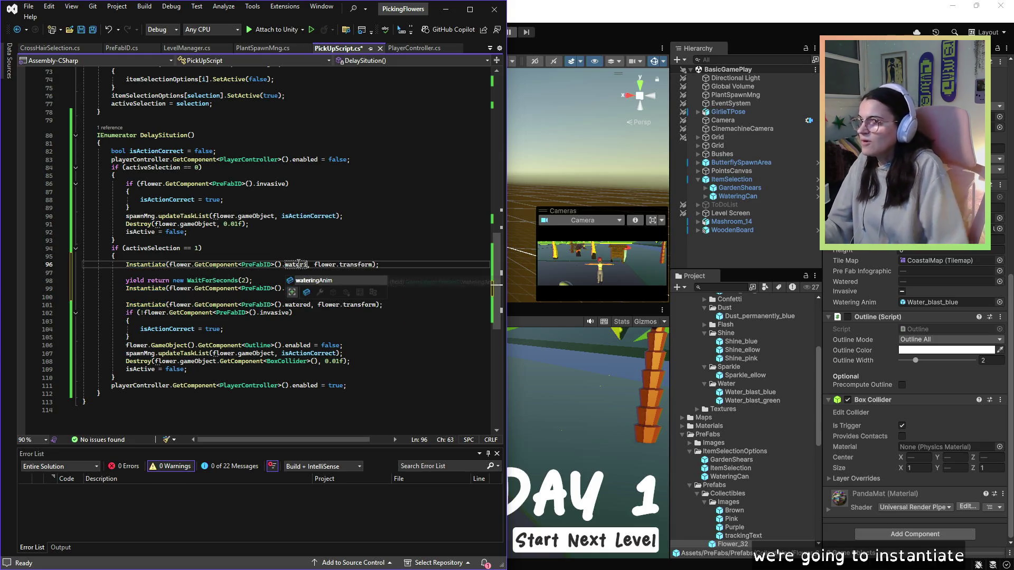
key(Tab)
click(408, 264)
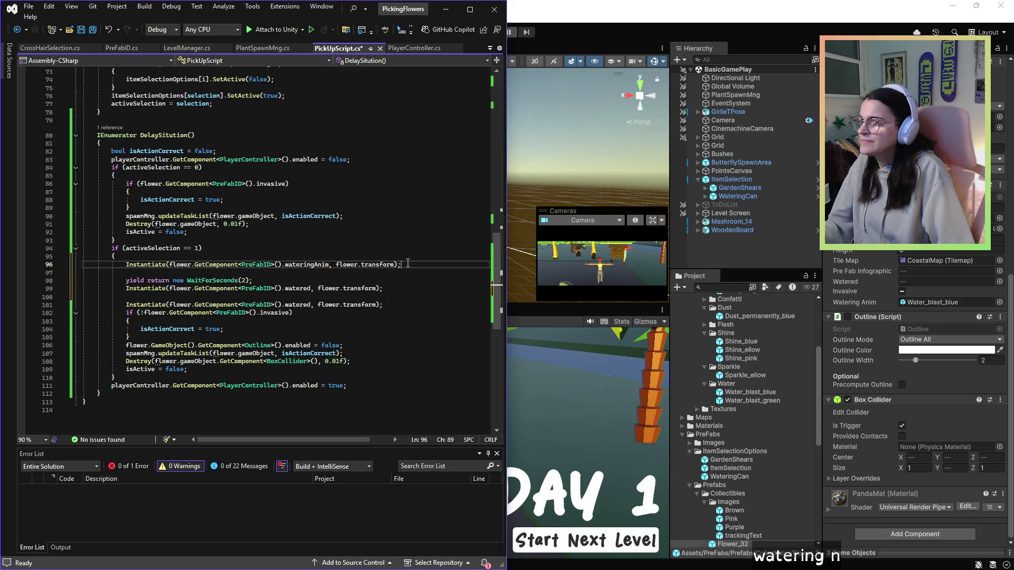
click(226, 257)
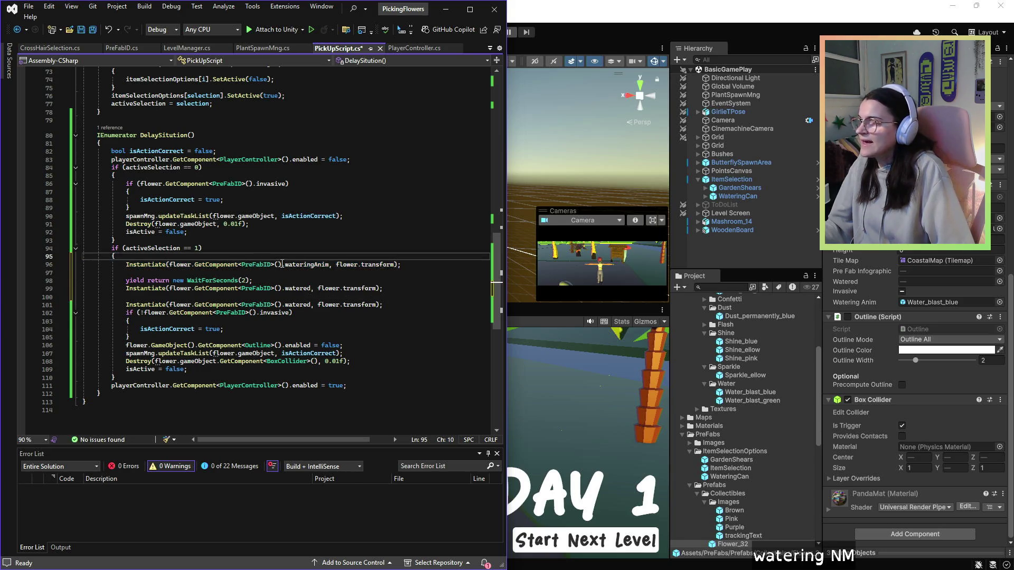
click(333, 276)
click(123, 263)
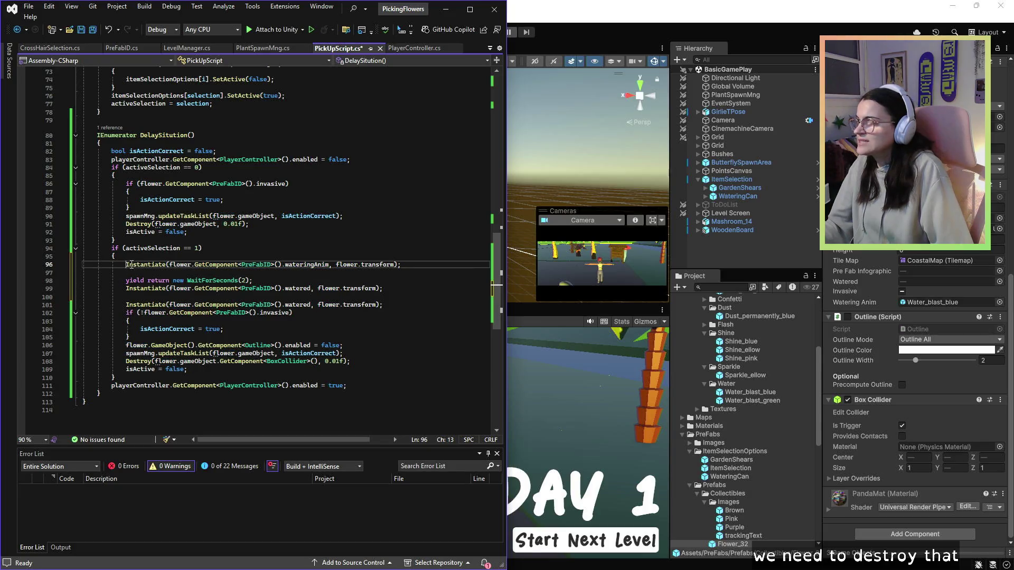
key(Up)
click(123, 263)
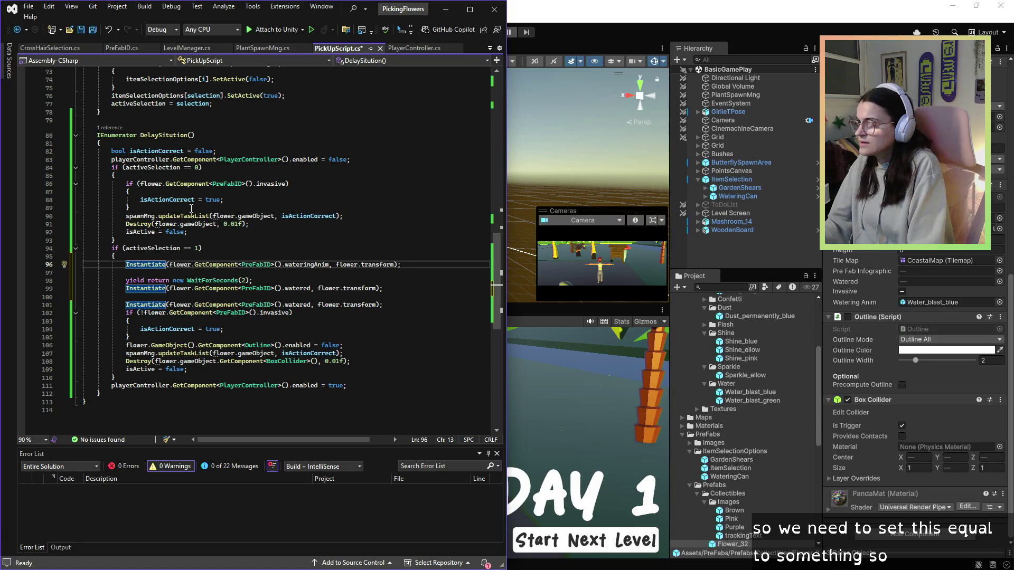
text(GameObn)
key(BackSpace)
text(ject tempWater =)
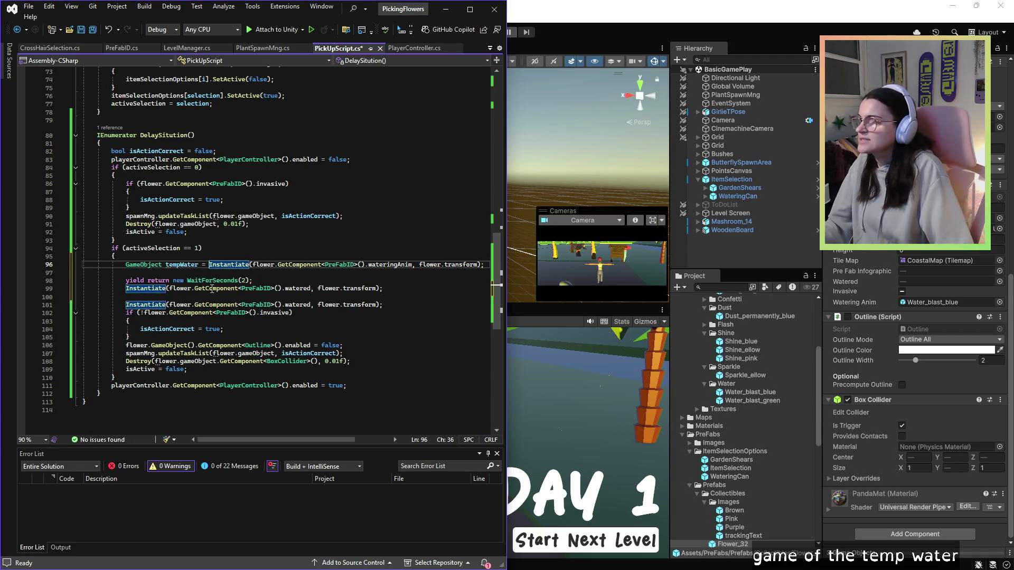
Step: Add Destroy(tempWater, 0.01f) on a new line after the two-second wait
key(Down)
key(Down)
key(Down)
key(ctrl+Right)
key(ctrl+Right)
key(ctrl+Right)
key(Home)
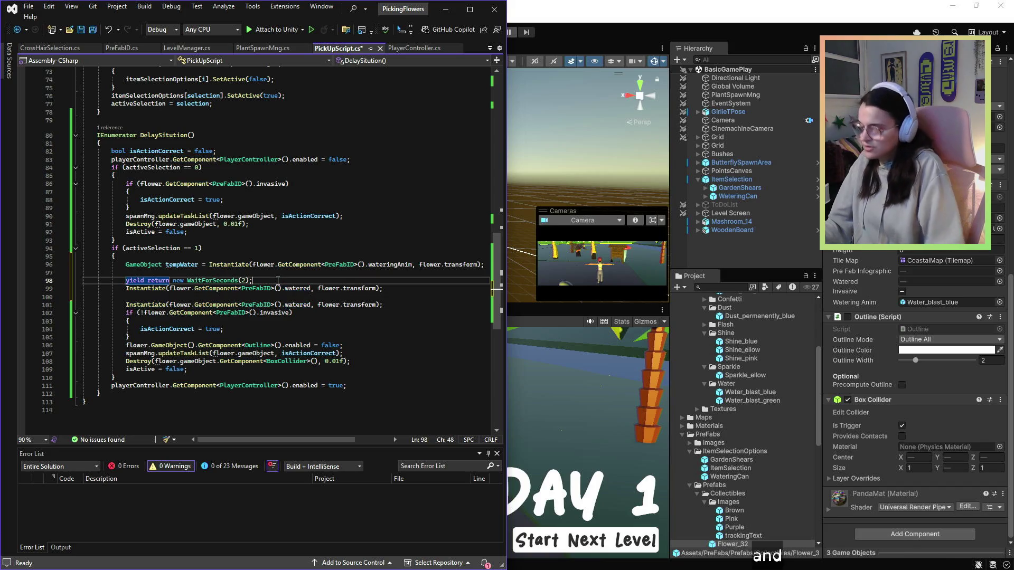
key(Return)
key(Up)
text(temp)
key(BackSpace)
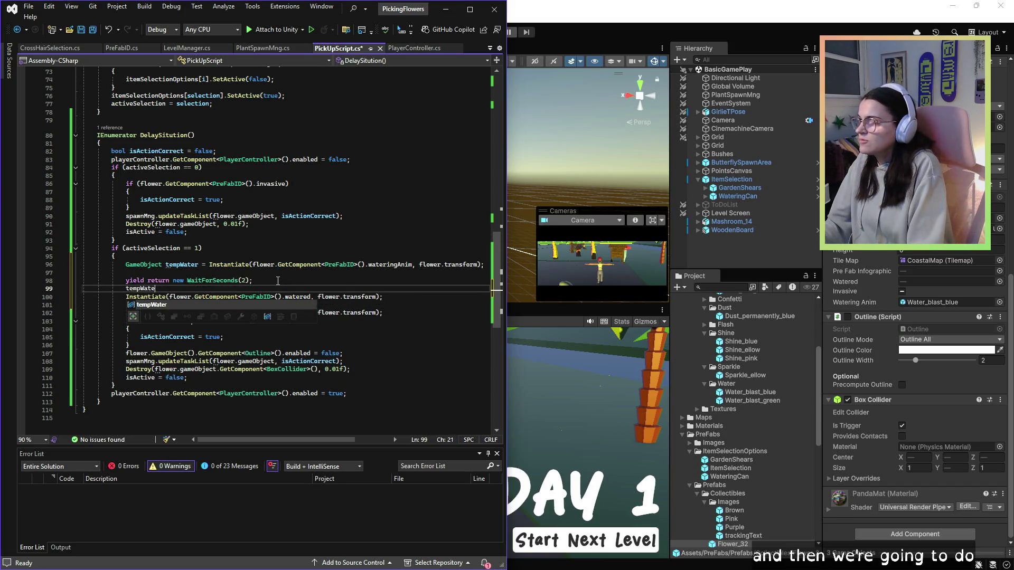
key(BackSpace)
key(BackSpace)
key(BackSpace)
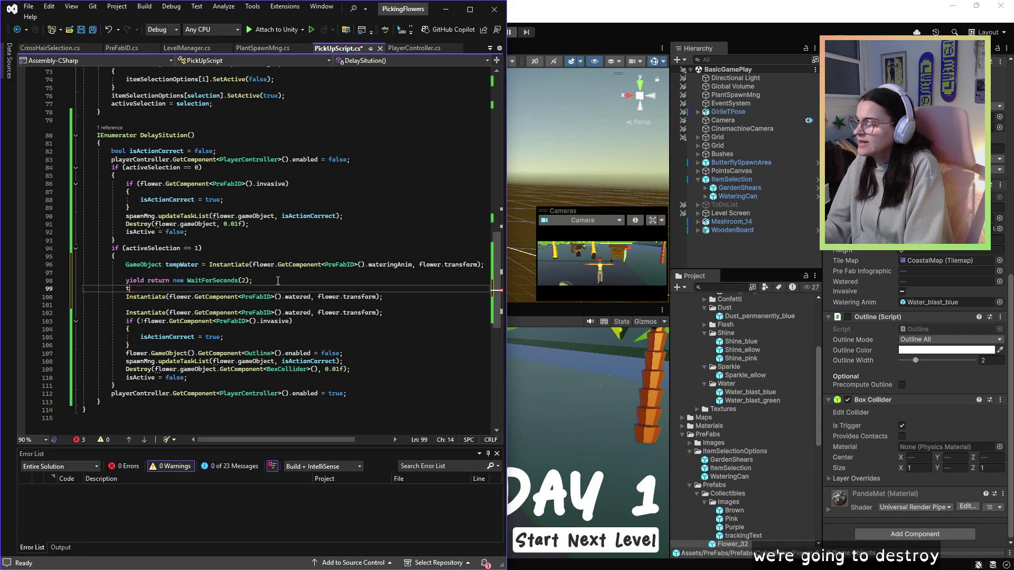
text(Destory(temp)
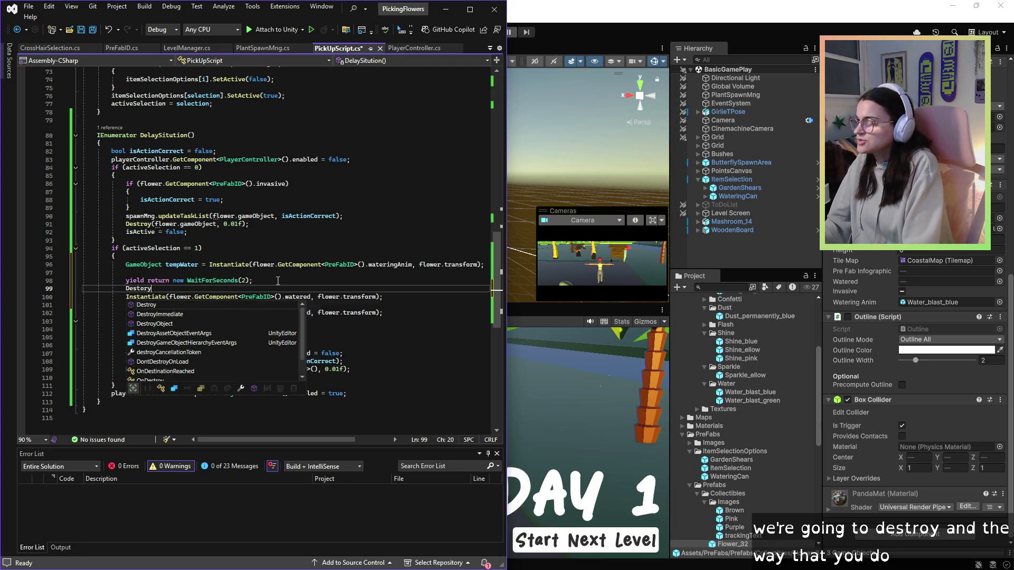
key(Tab)
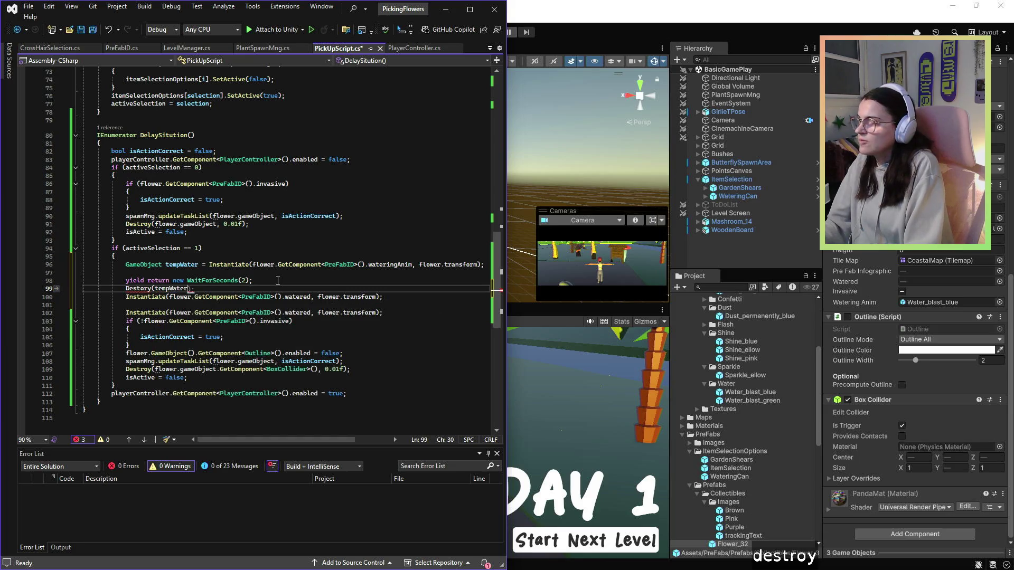
text(.01f))
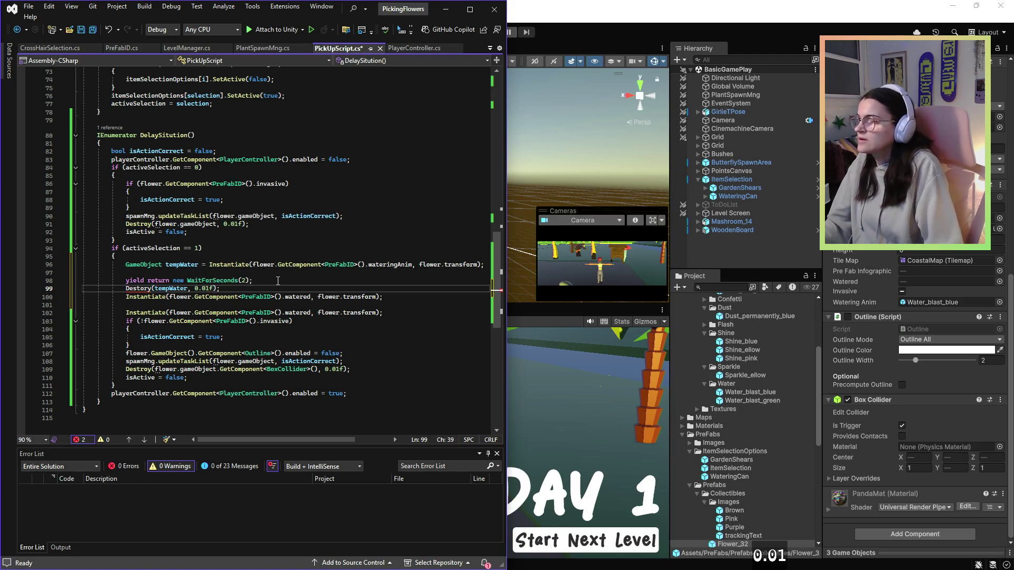
click(298, 275)
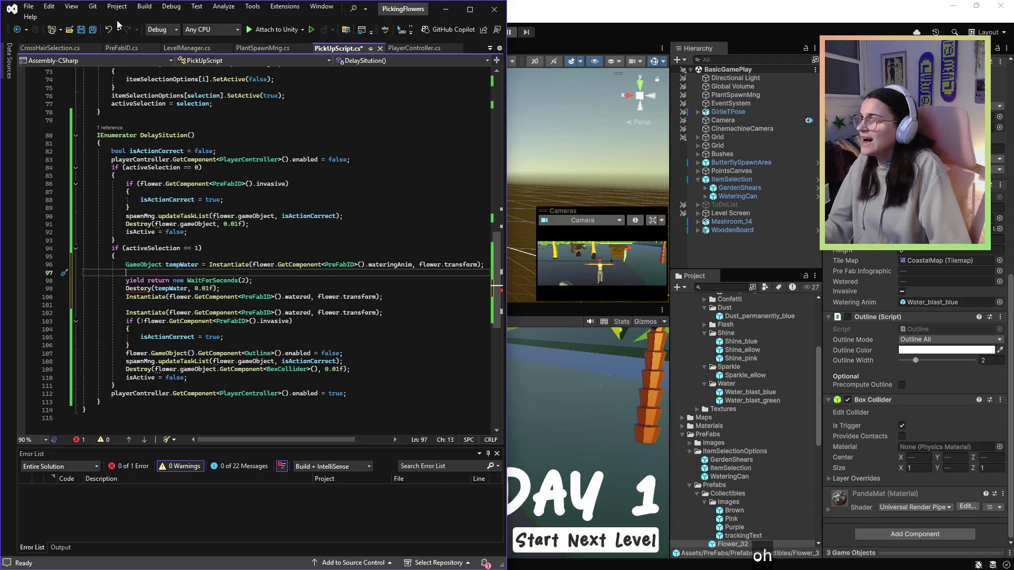
Step: Correct the misspelled Destory to Destroy, save PickUpScript.cs, and minimize Visual Studio
click(224, 321)
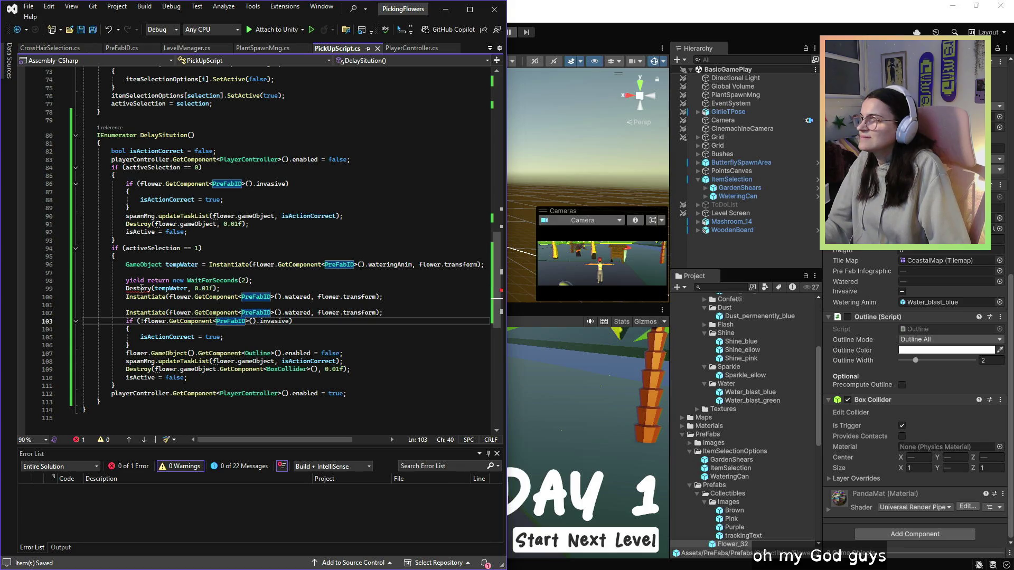
double_click(148, 289)
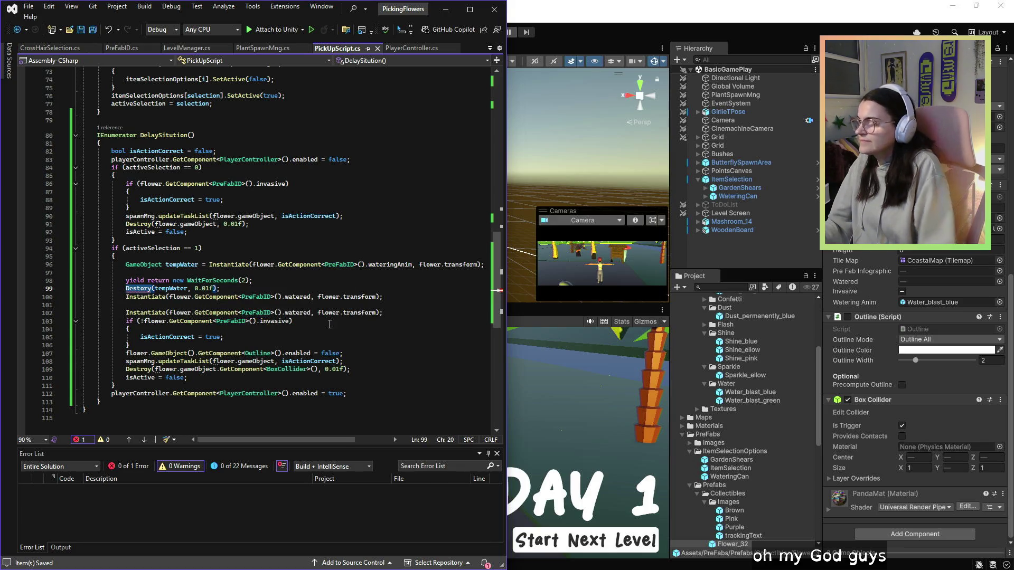
text(Destroy)
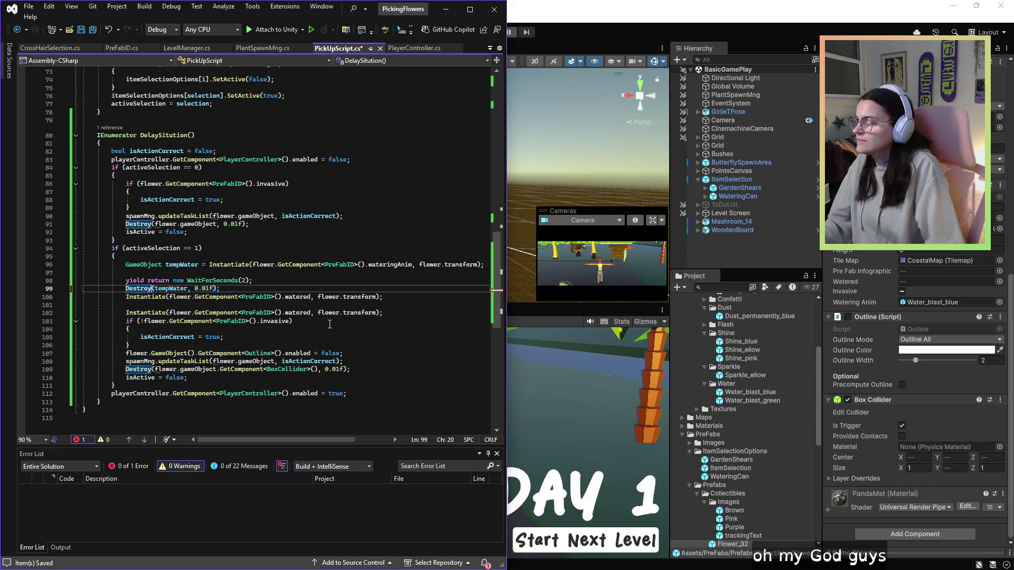
click(318, 280)
key(ctrl+s)
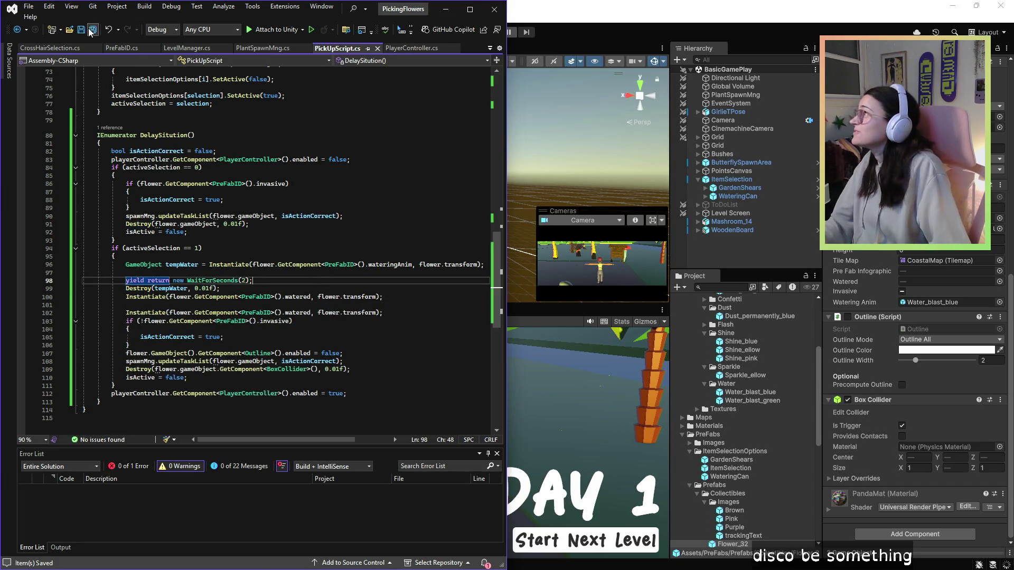
click(445, 9)
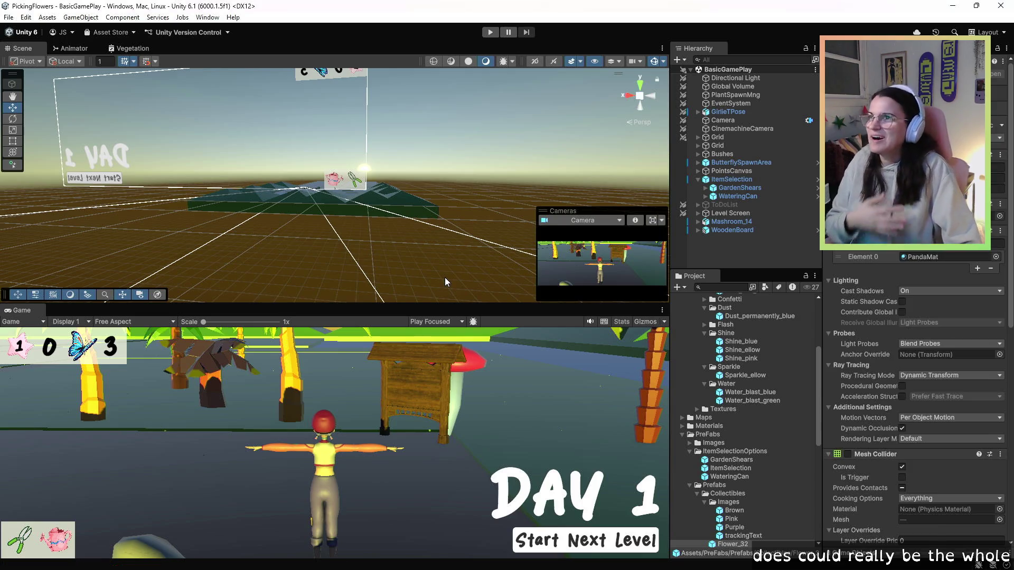
Step: Enter play mode, start Day 1, equip the watering can and water the nearby plant
click(491, 33)
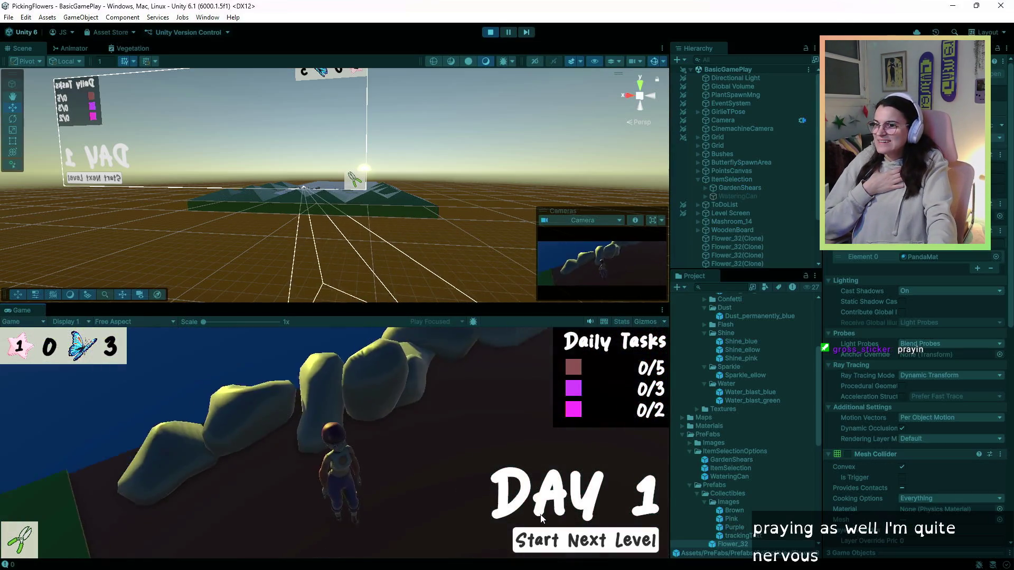
click(551, 538)
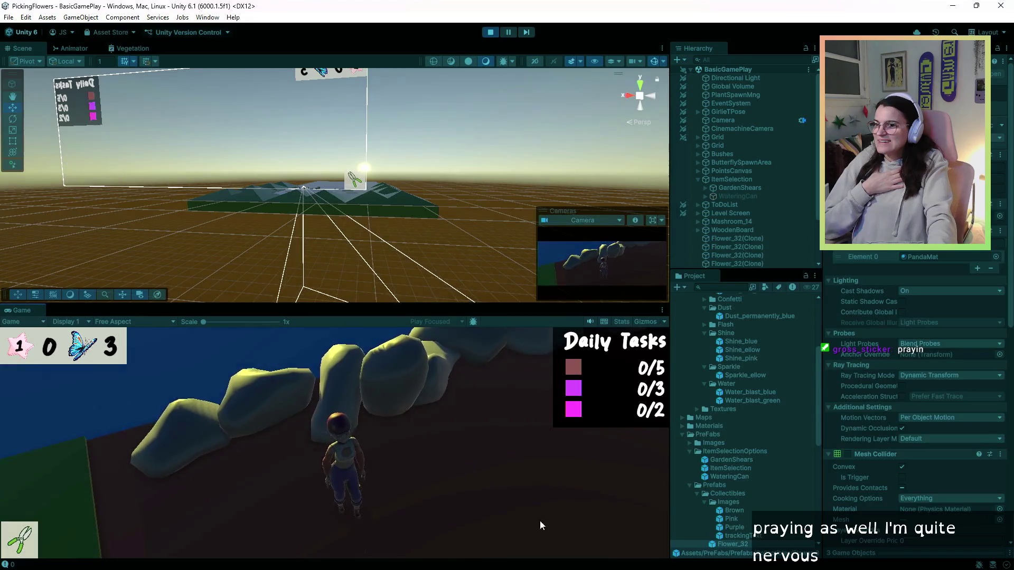
mouse_move(4, 151)
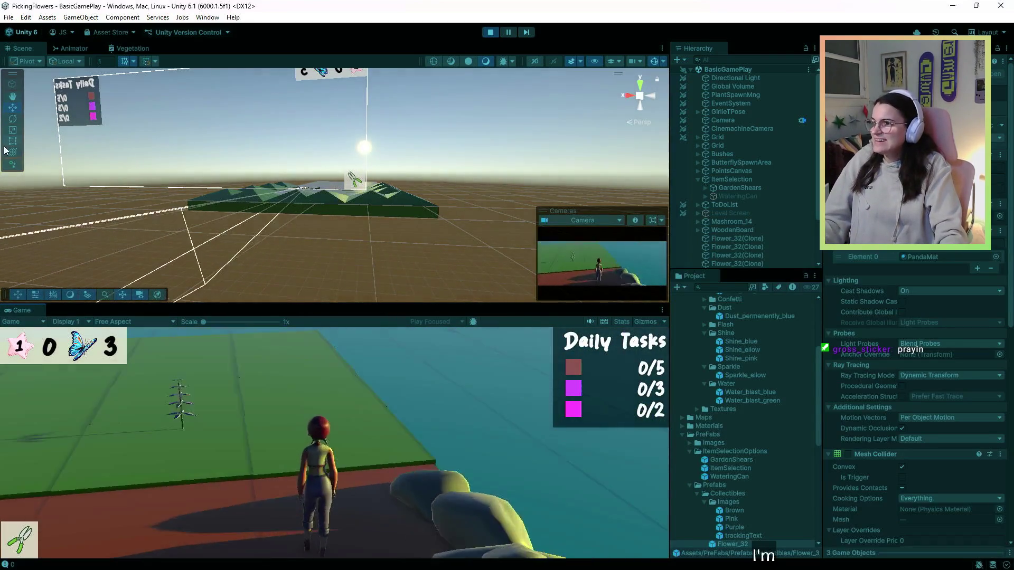
key(w)
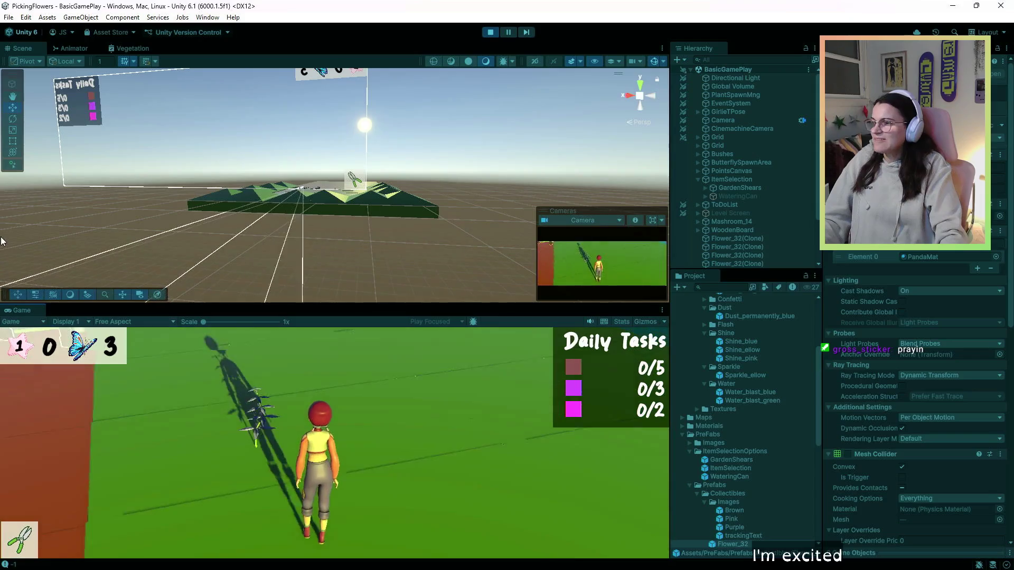
key(w)
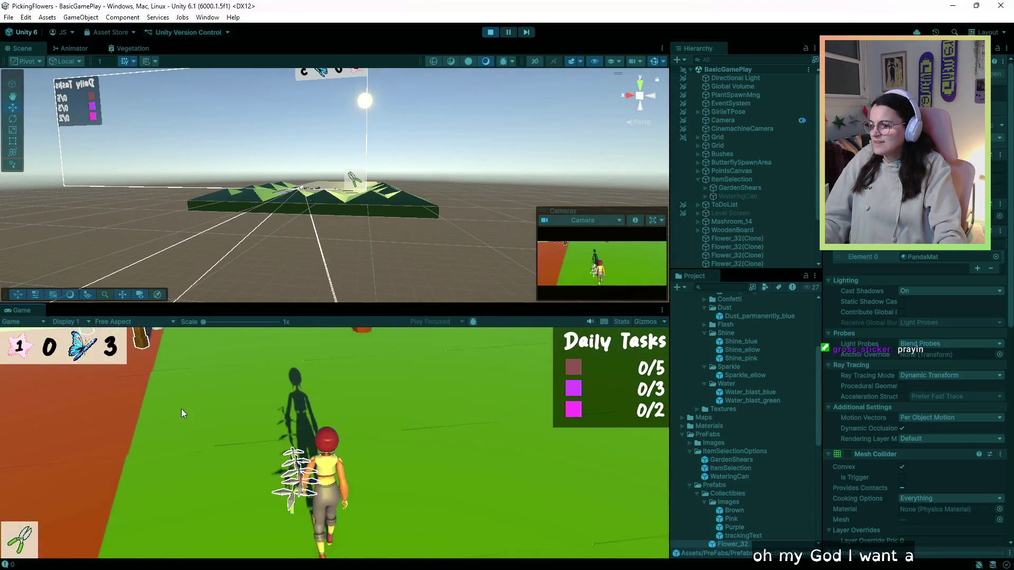
key(2)
click(173, 400)
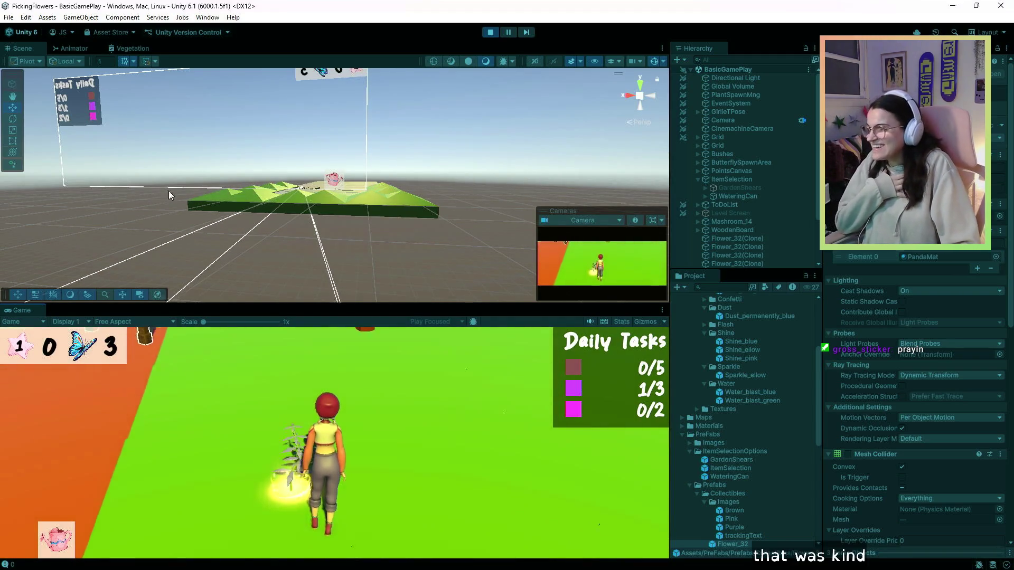
Step: Walk along the path, enlarge the Game view, and water the outlined flower
key(w)
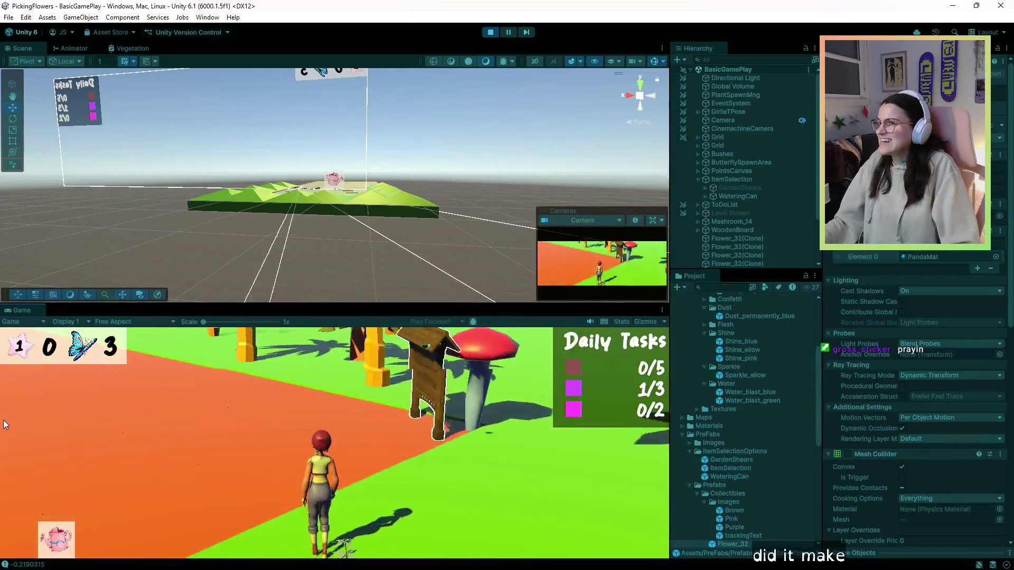
key(a)
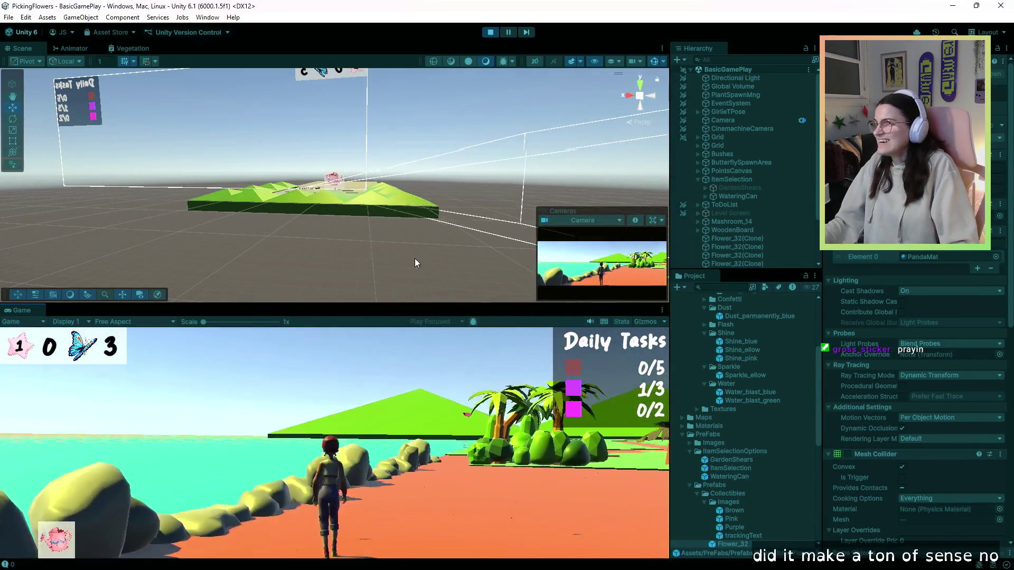
key(w)
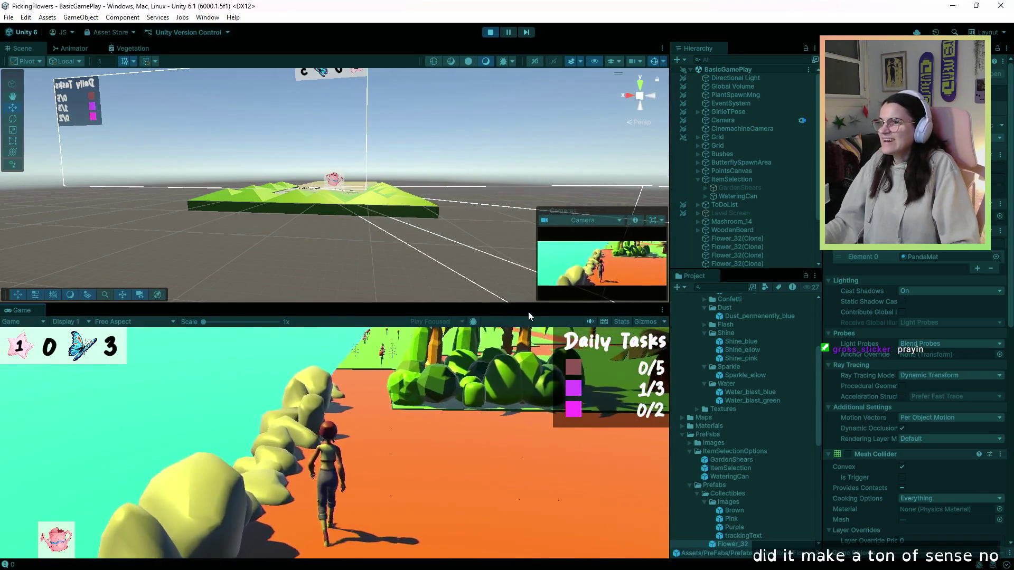
key(w)
drag(530, 305, 528, 169)
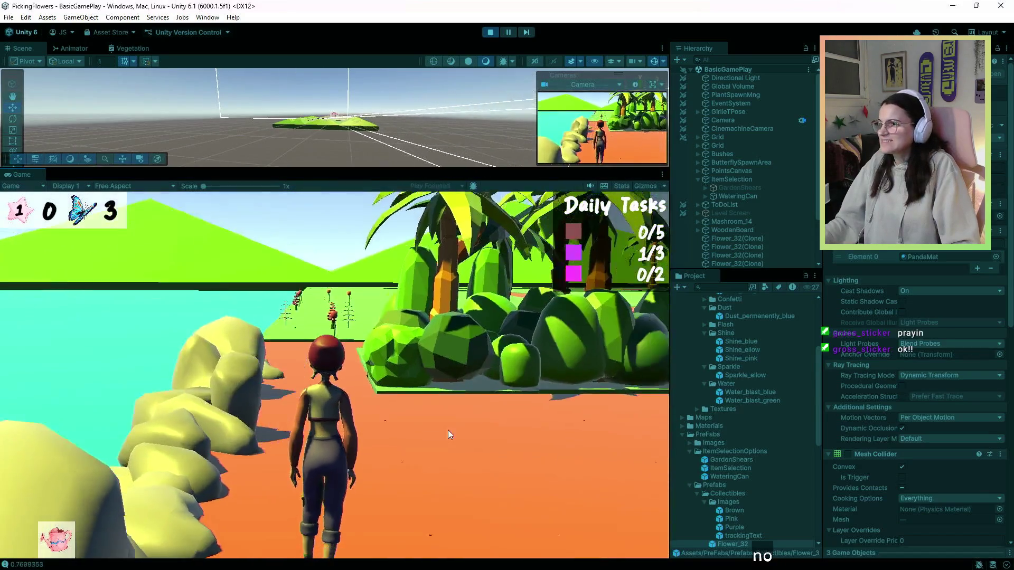
key(w)
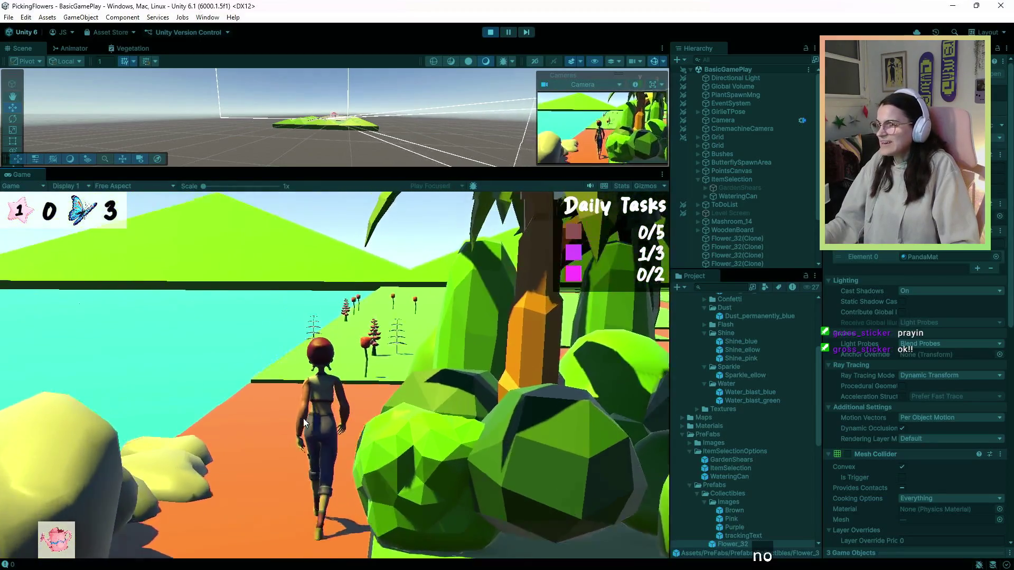
key(w)
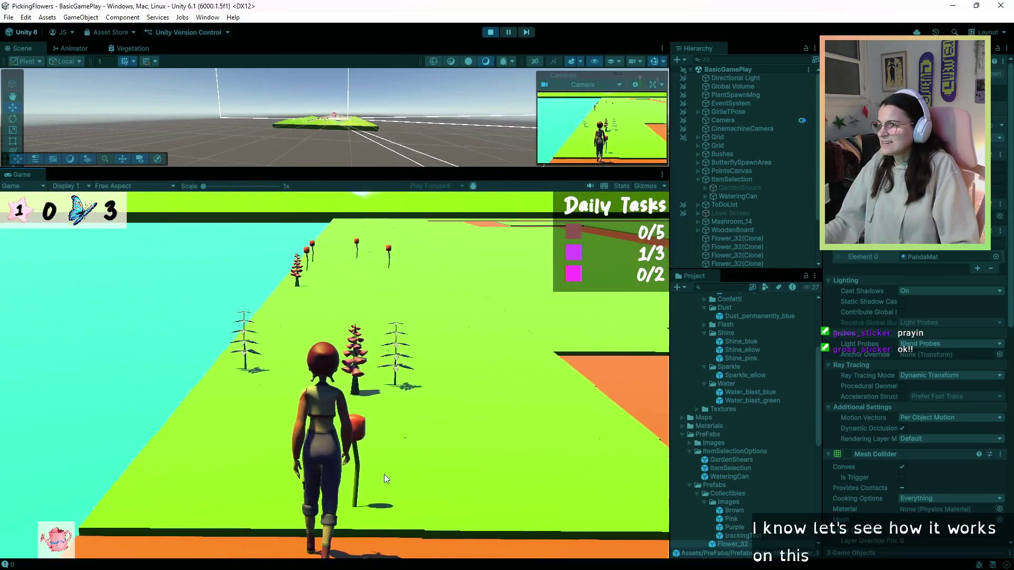
key(w)
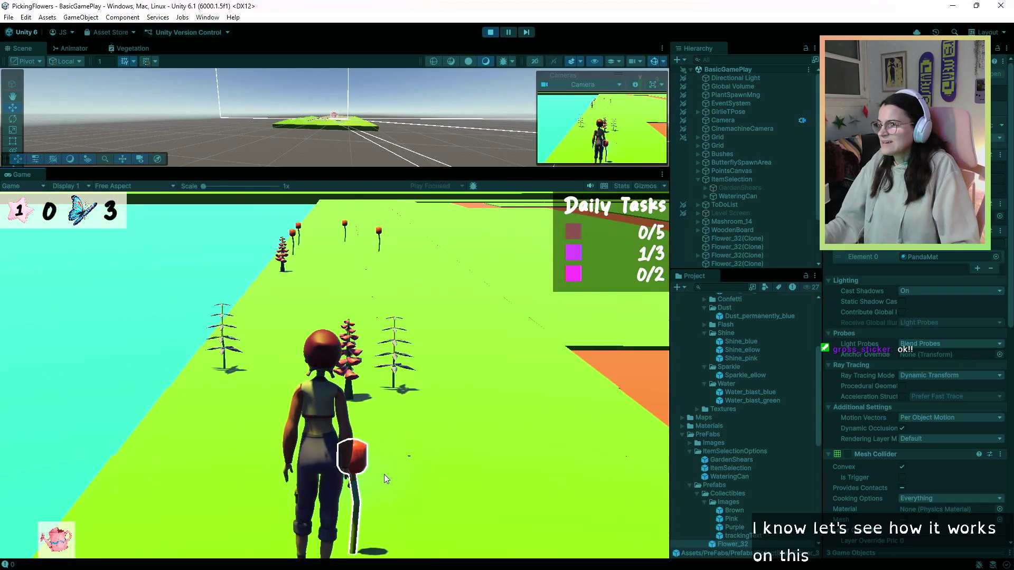
click(384, 474)
Step: Walk on and water the pink flower and the white plant, watching the blue splash
key(w)
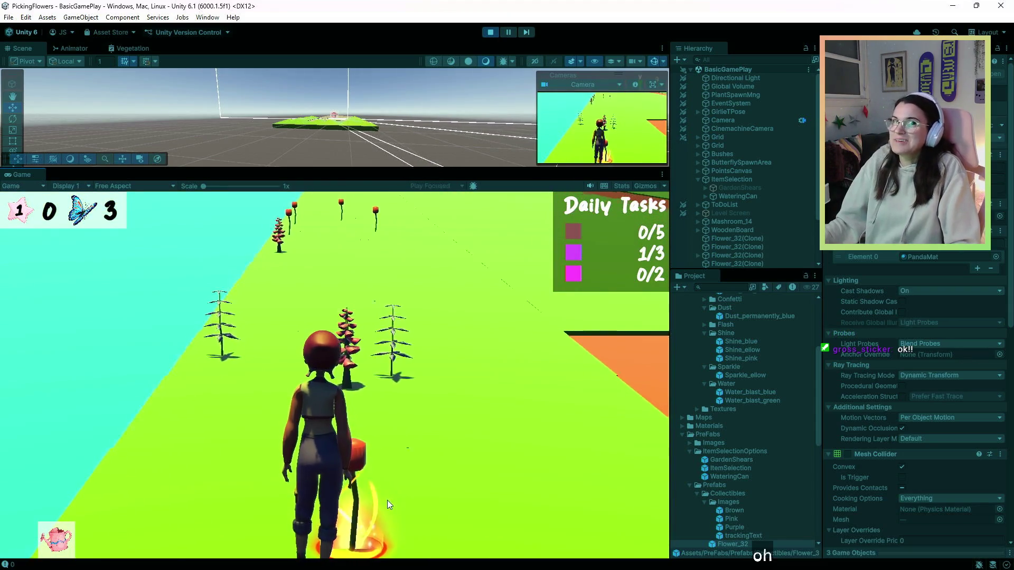
key(w)
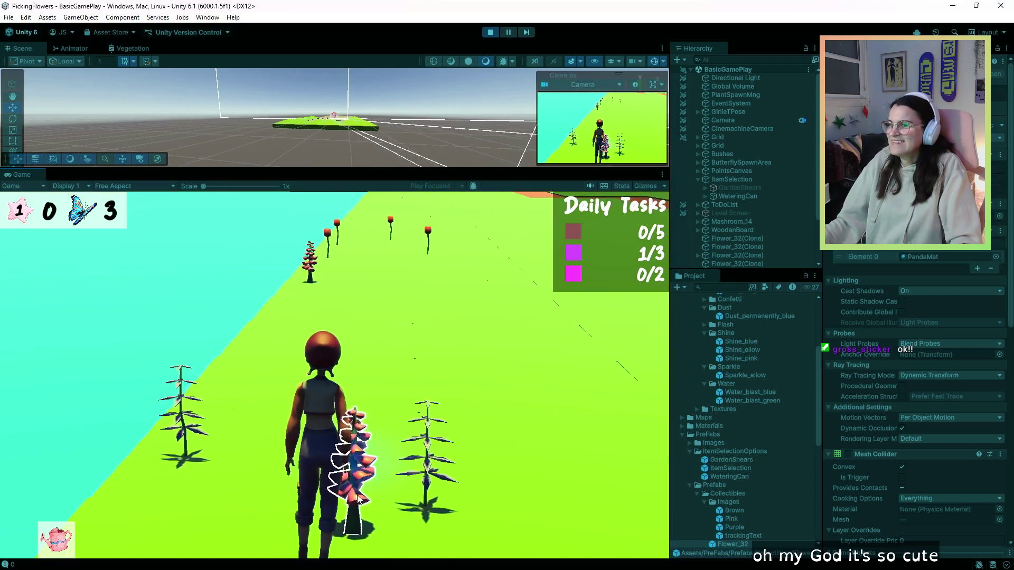
click(365, 499)
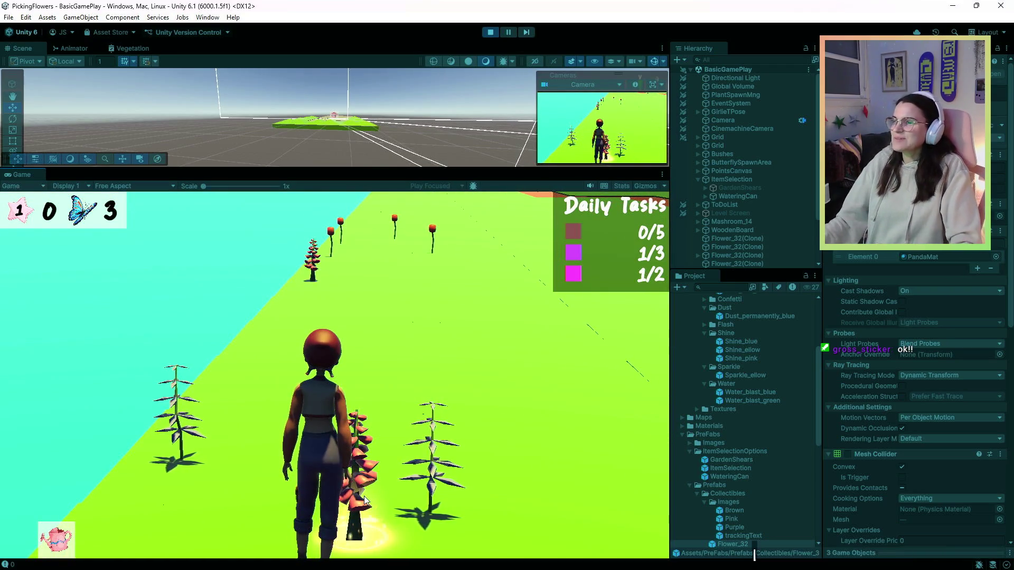
key(w)
key(w)
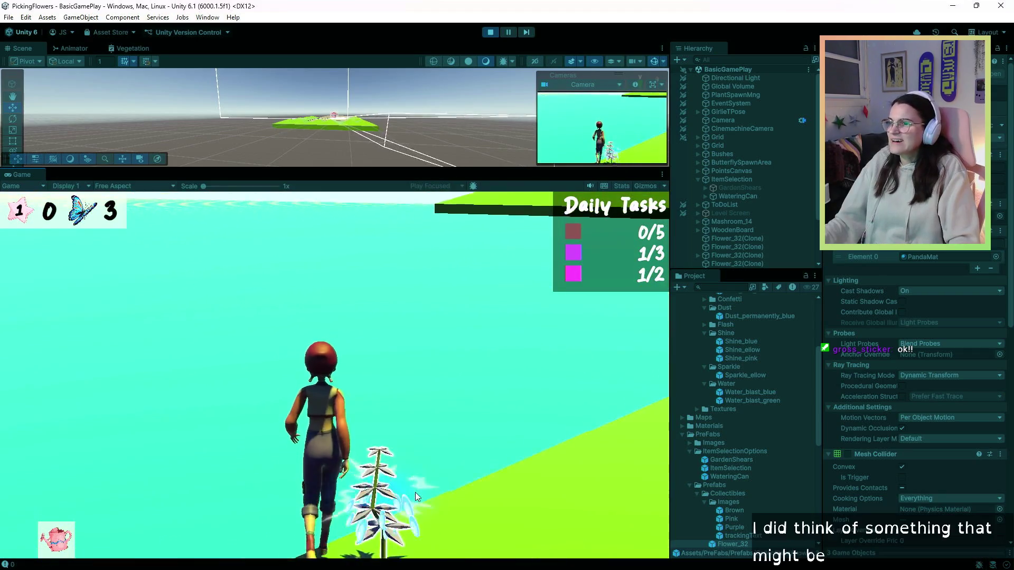
click(457, 518)
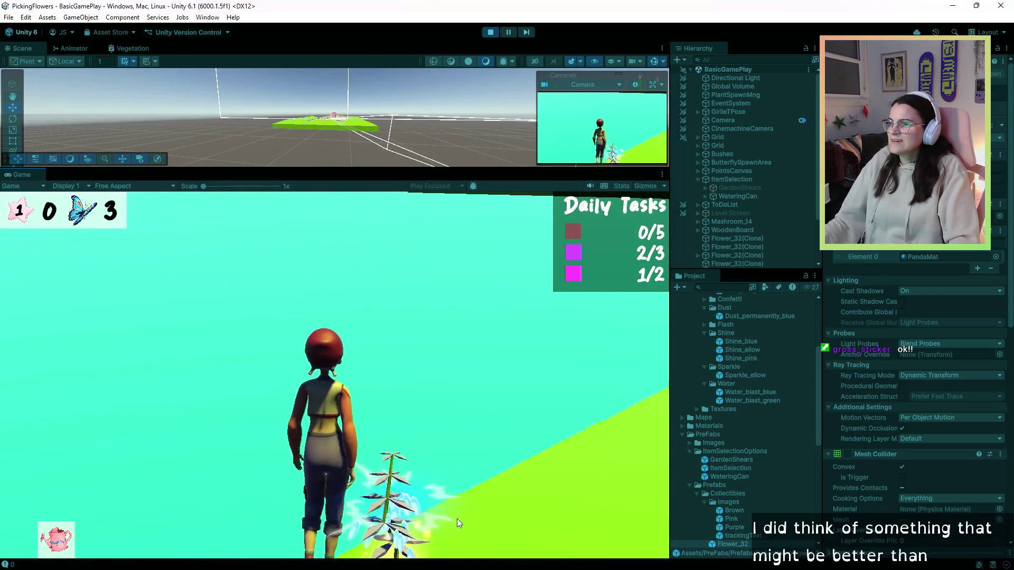
click(457, 518)
key(d)
key(a)
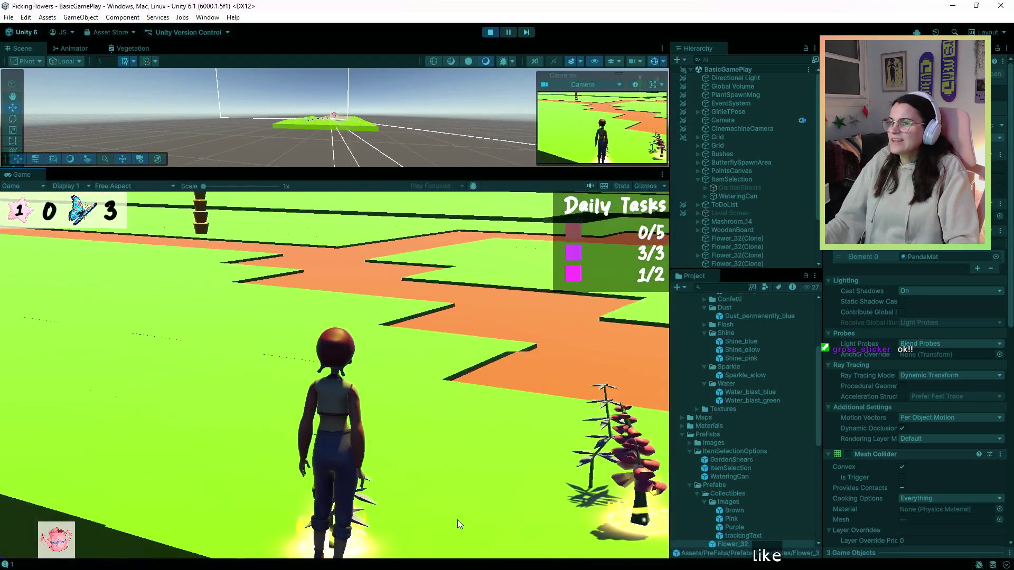
key(d)
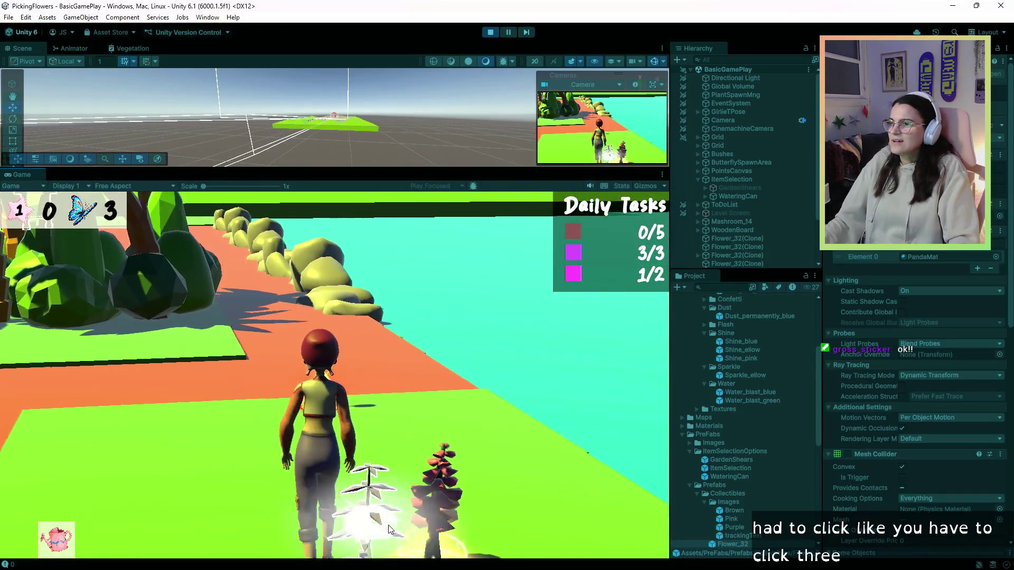
click(384, 523)
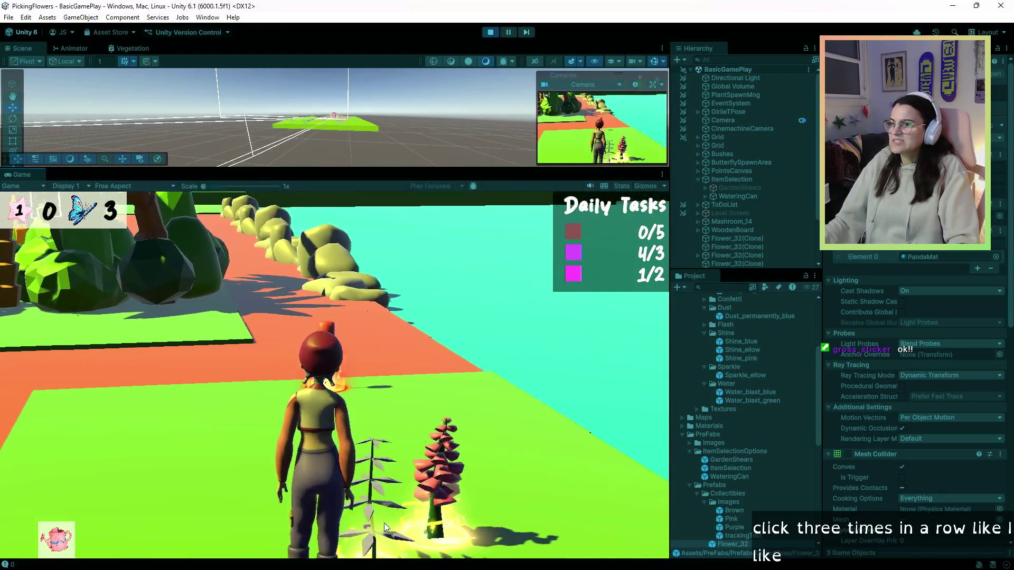
Step: Water the flower at the platform edge and the outlined tulip, then stop play mode
key(d)
key(d)
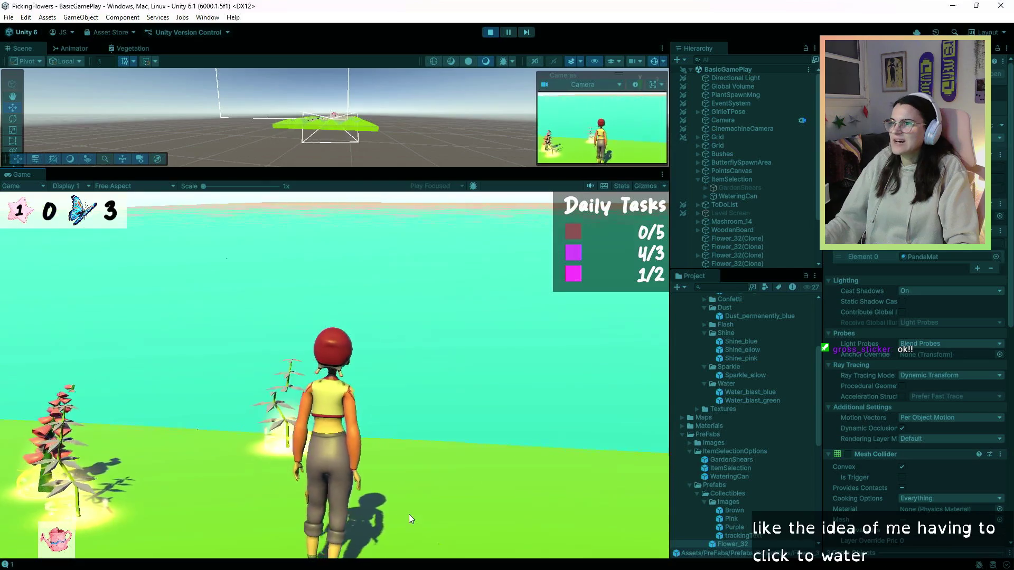
key(w)
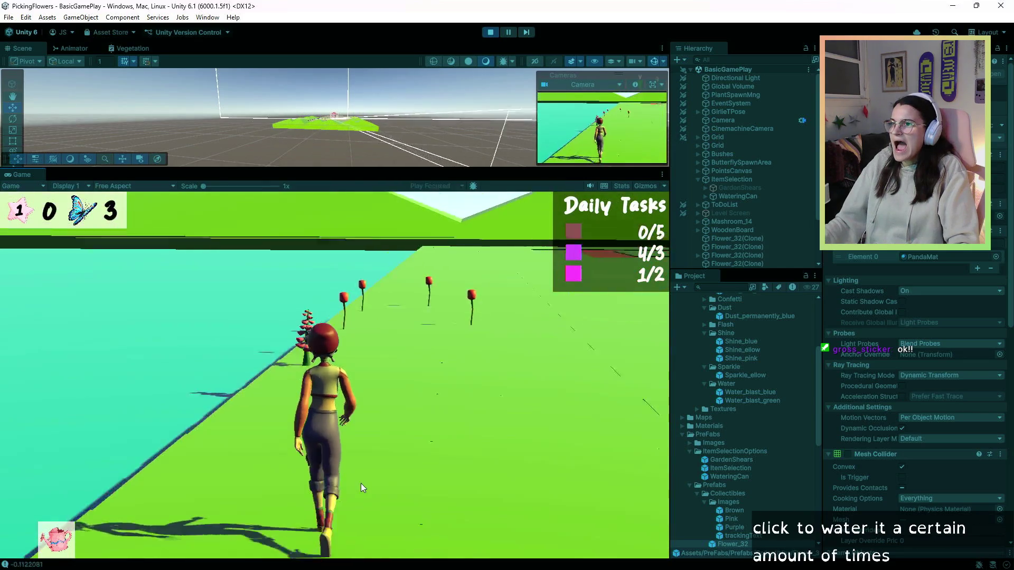
click(407, 518)
click(407, 519)
key(w)
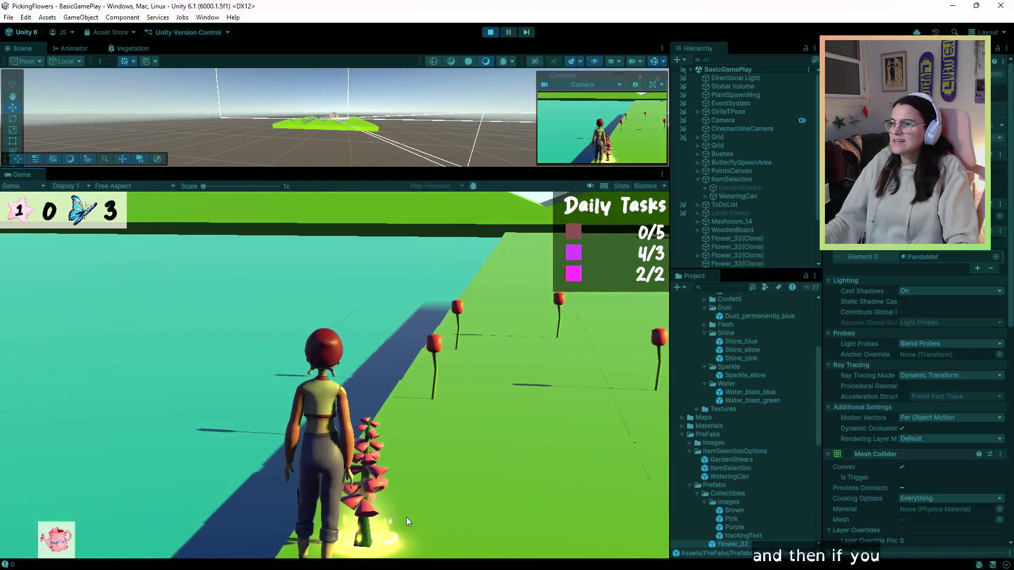
key(w)
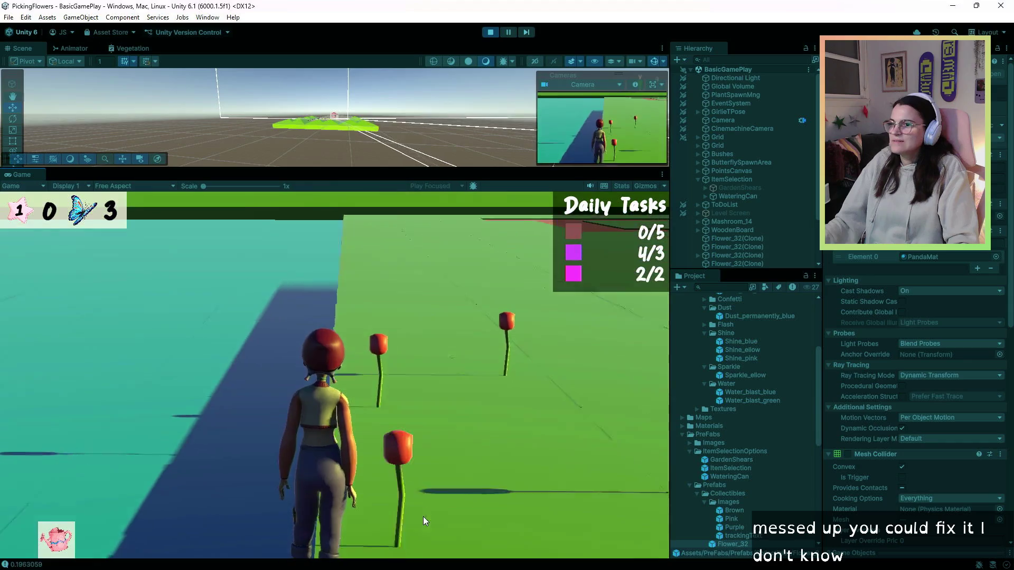
click(392, 505)
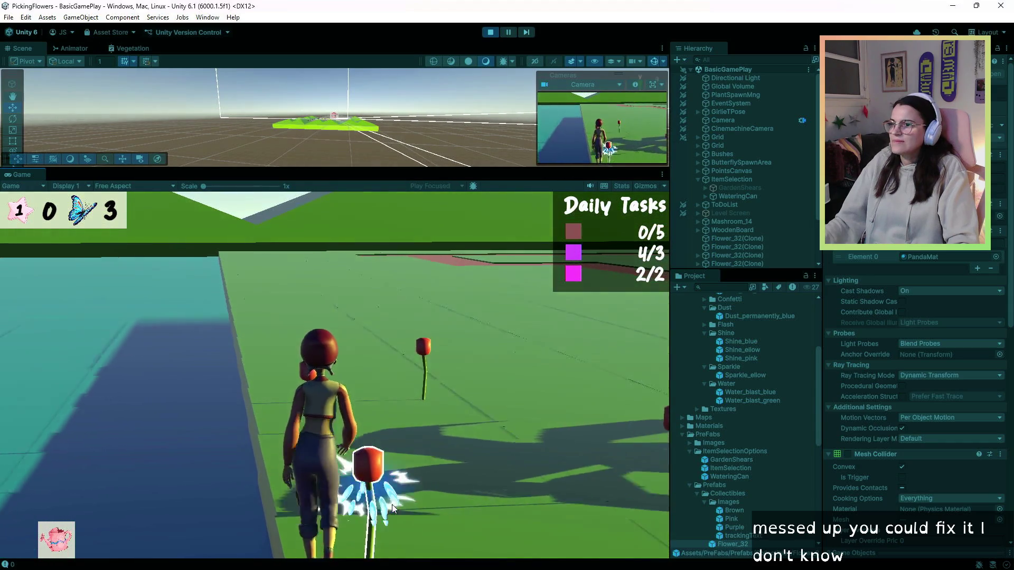
key(w)
key(a)
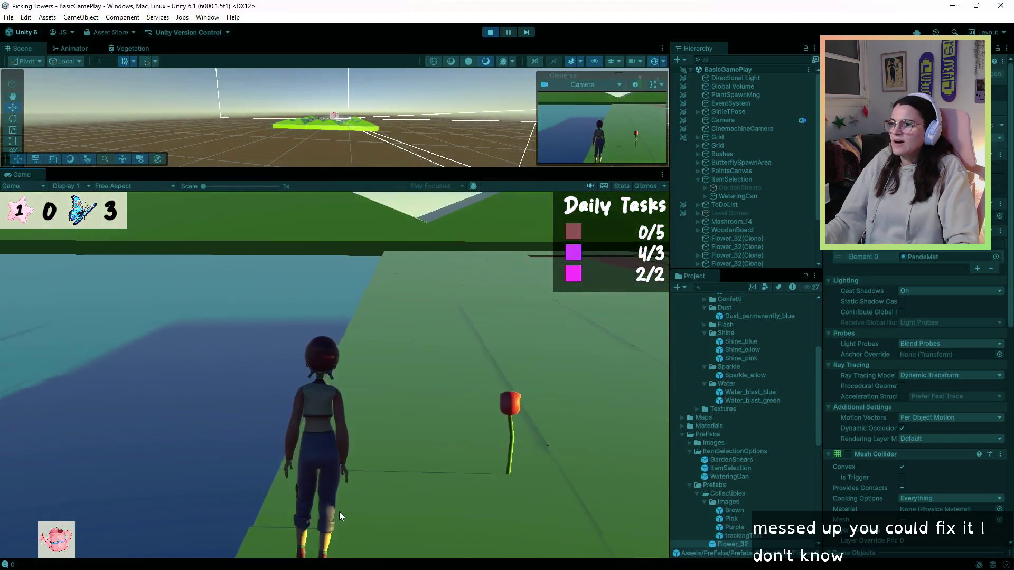
click(358, 509)
key(a)
key(a)
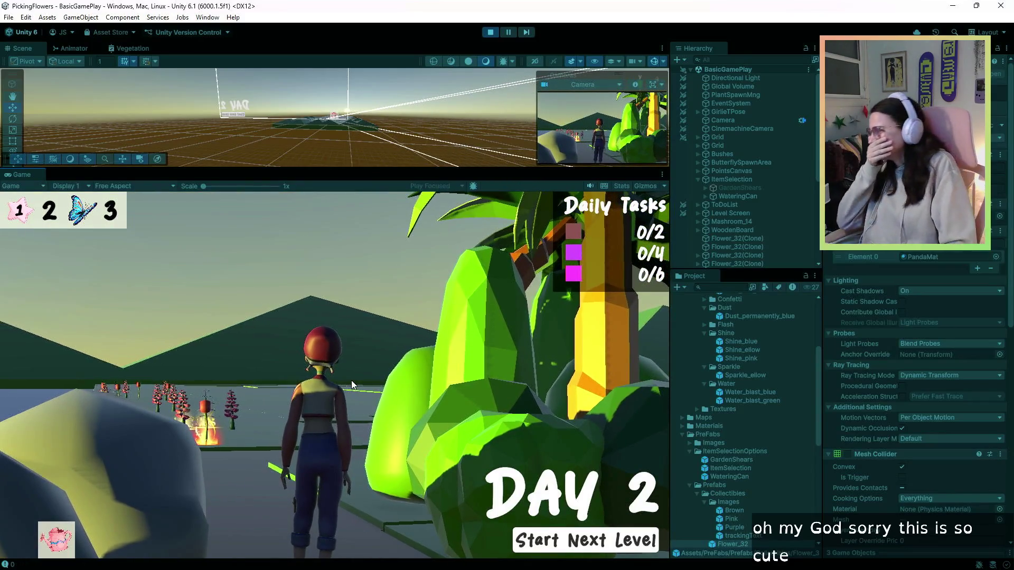
key(a)
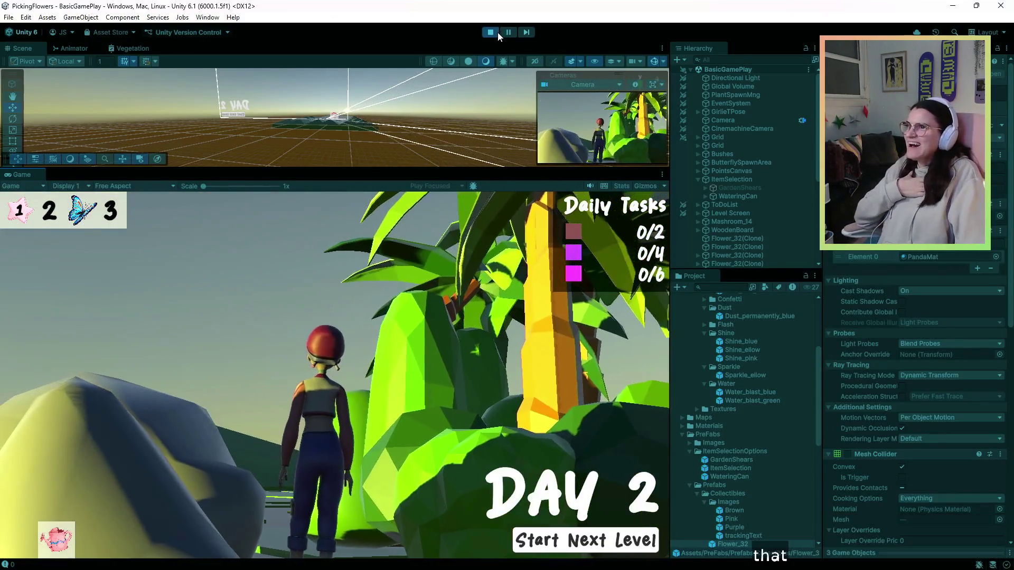
click(497, 33)
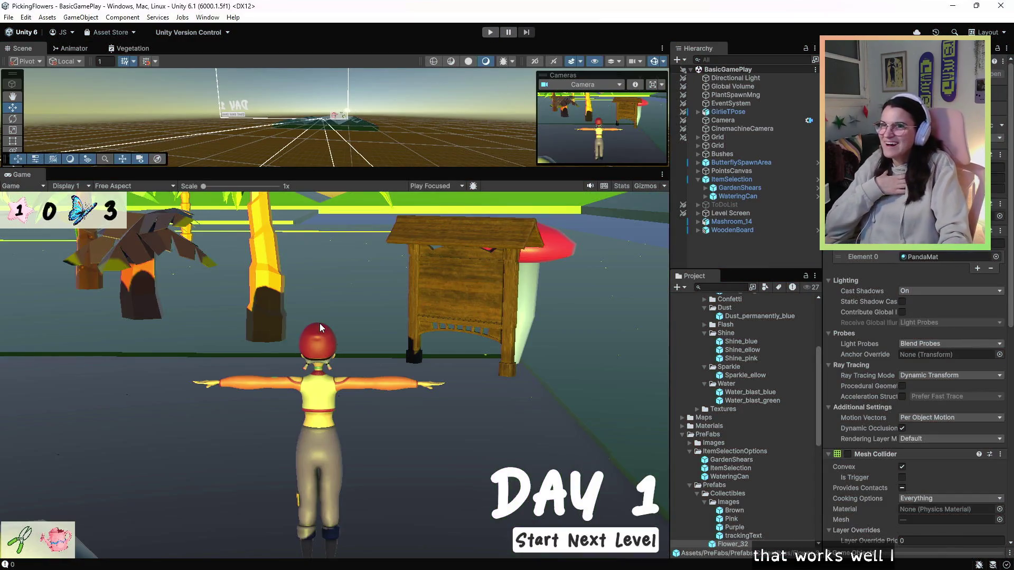
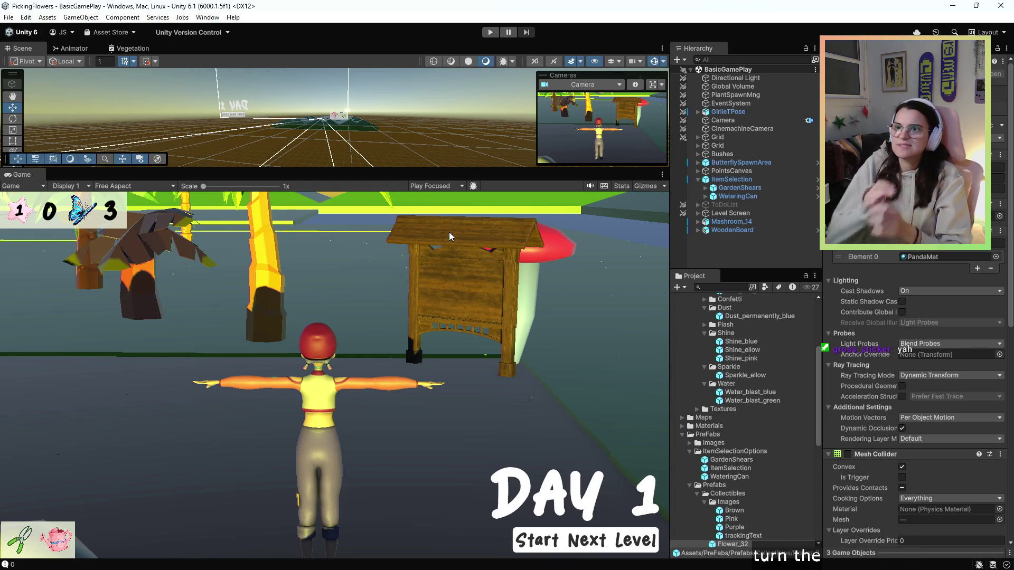
Step: Enter play mode and start the Day 1 level with tasks at 0/5, 0/3 and 0/2
click(490, 32)
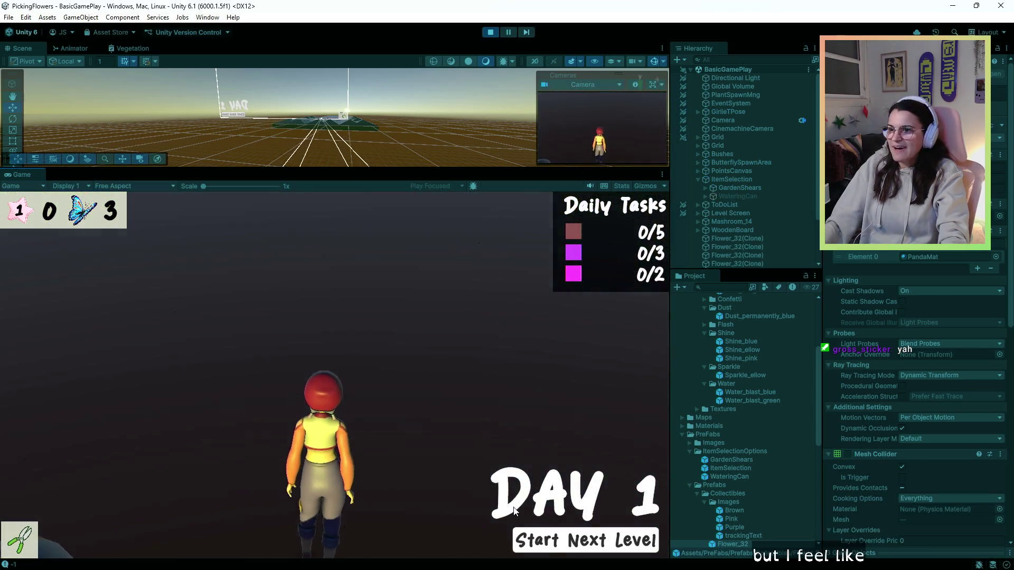
click(562, 550)
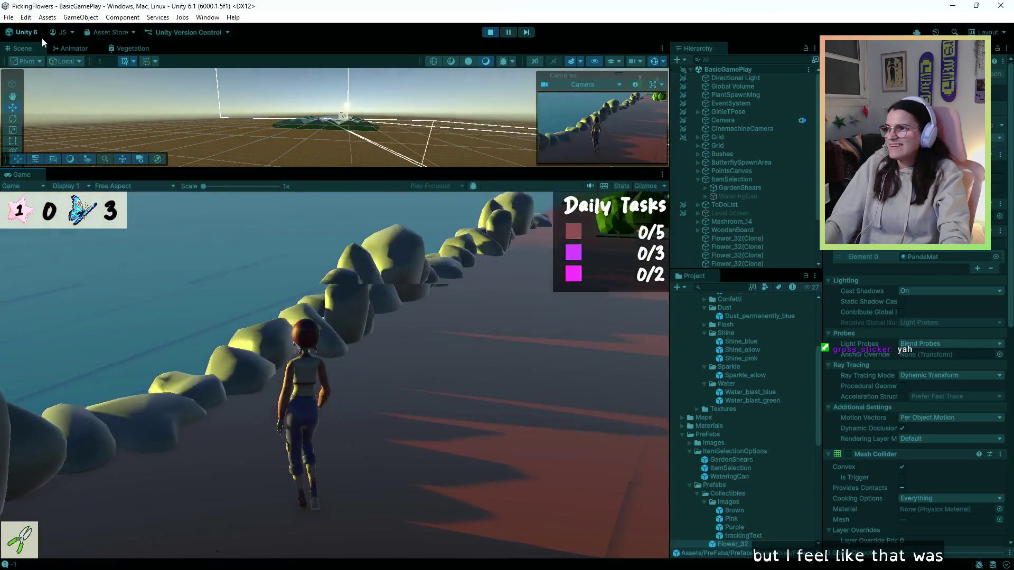
Step: Walk the character into the flower field and pick the nearby flower
key(w)
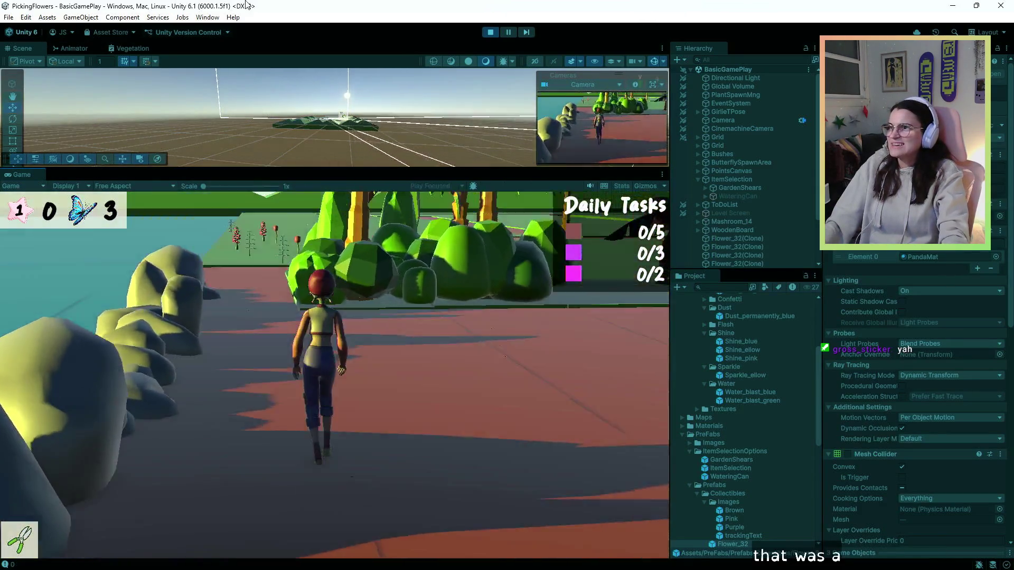
key(w)
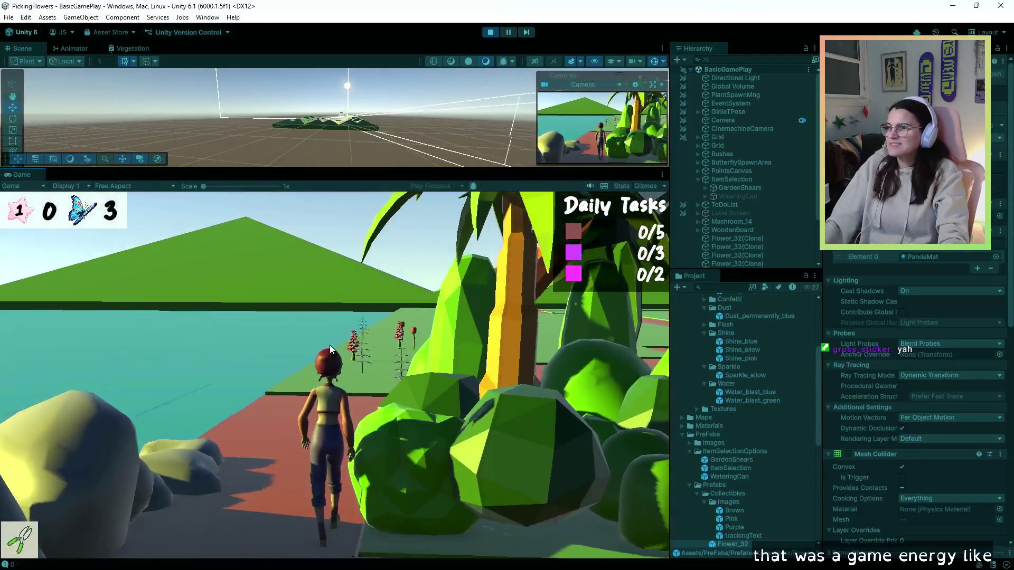
key(w)
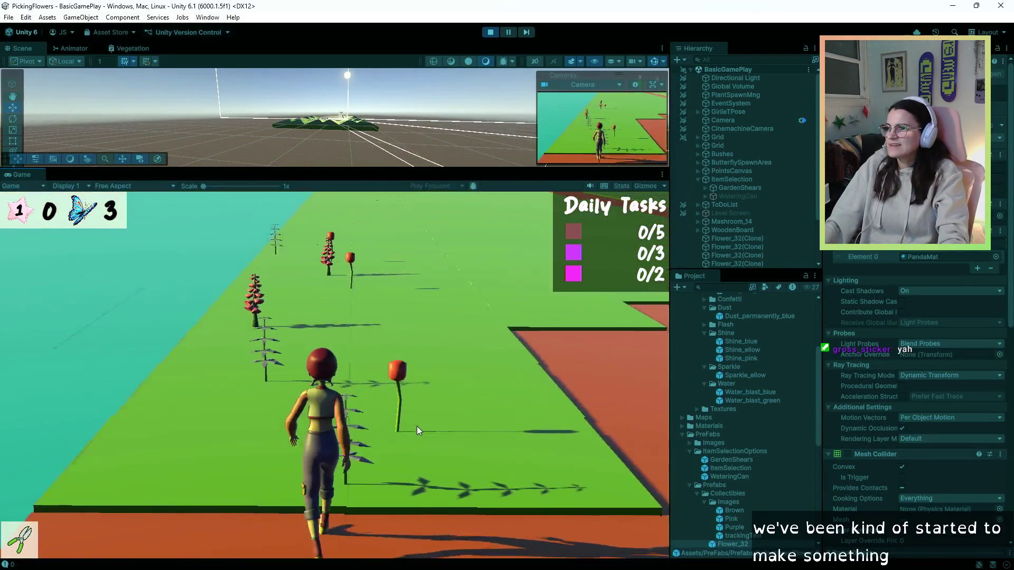
key(w)
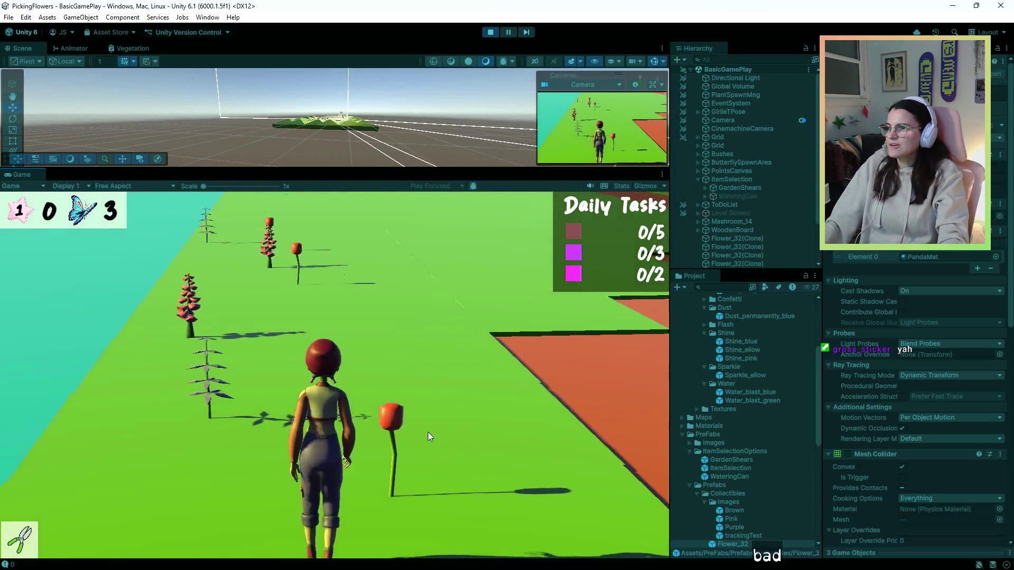
click(429, 436)
Step: Switch to the watering can and water two outlined plants
key(a)
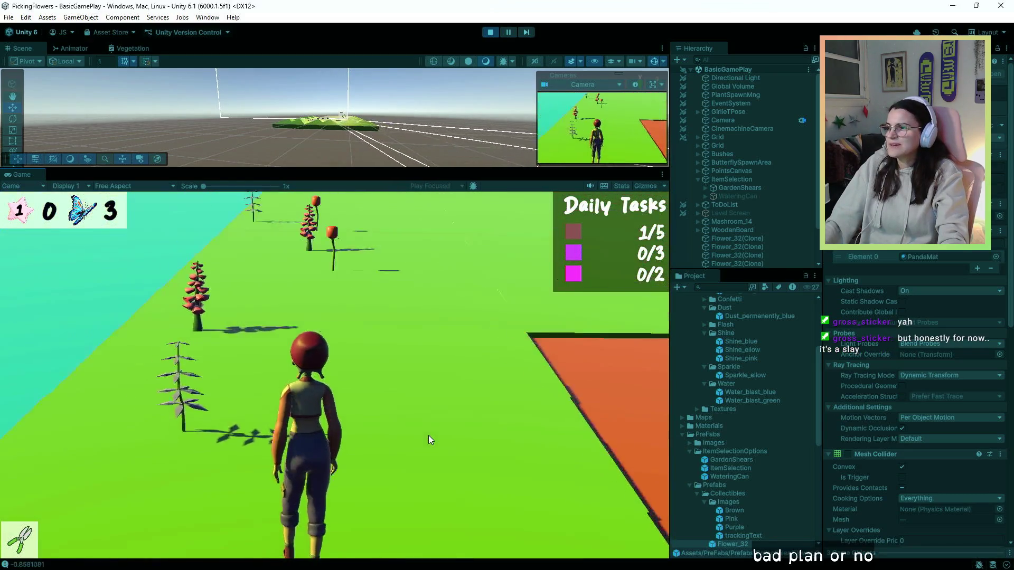
key(2)
key(w)
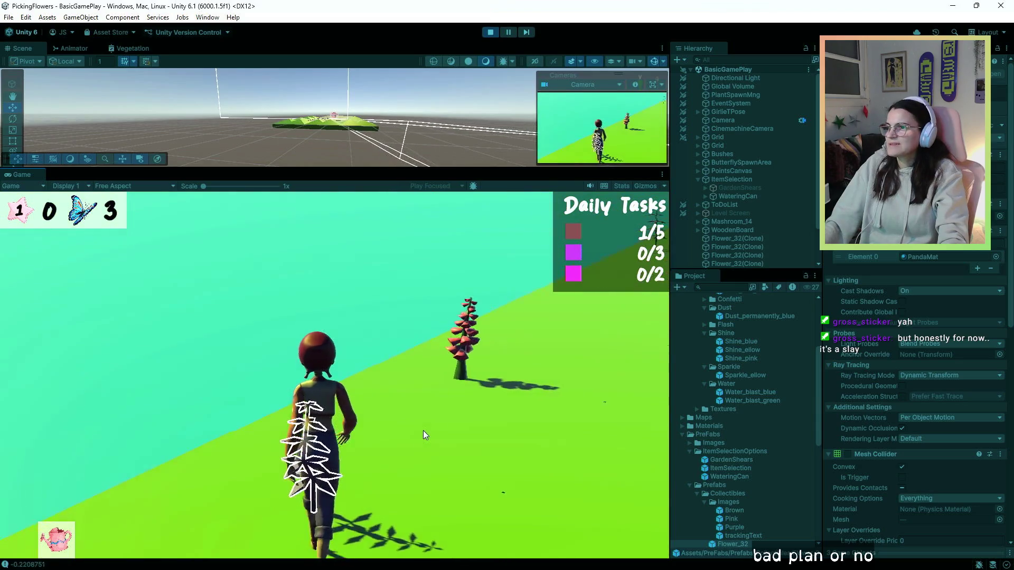
click(423, 430)
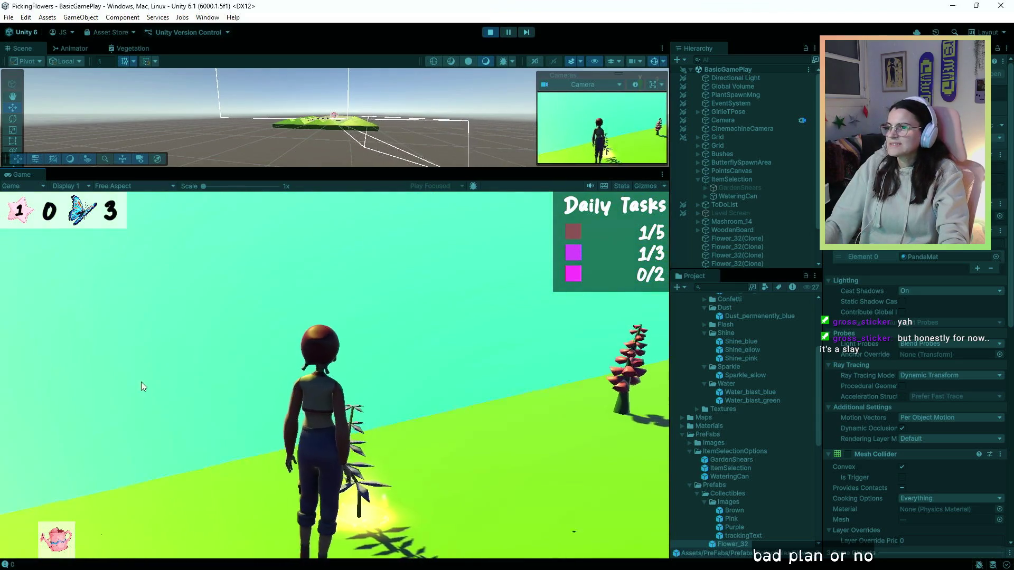
key(w)
key(d)
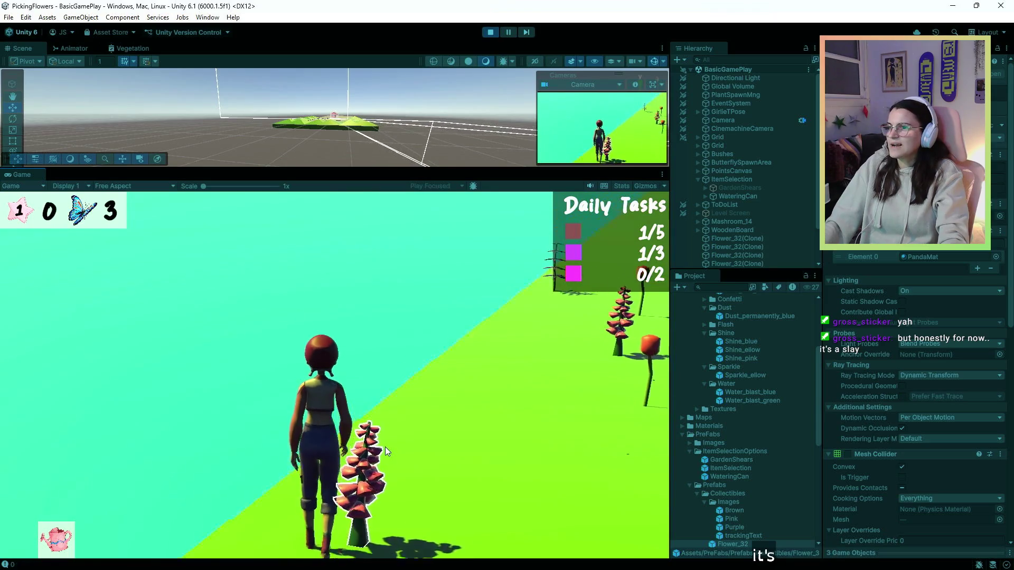
click(401, 456)
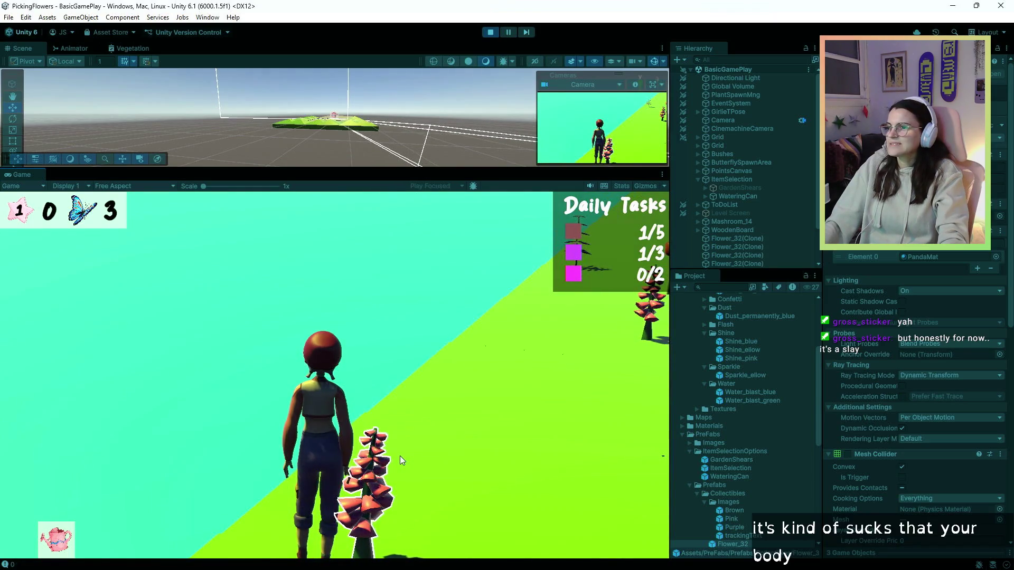
Step: Cycle tools back to the watering can and water the foxglove beside the character
key(a)
scroll(425, 447, down, 1)
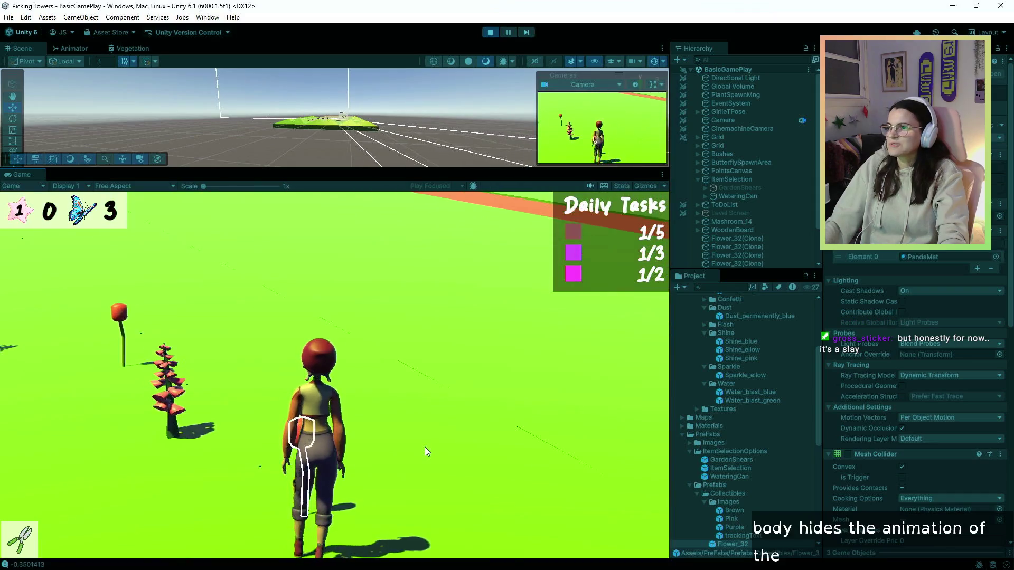
key(a)
scroll(427, 448, up, 1)
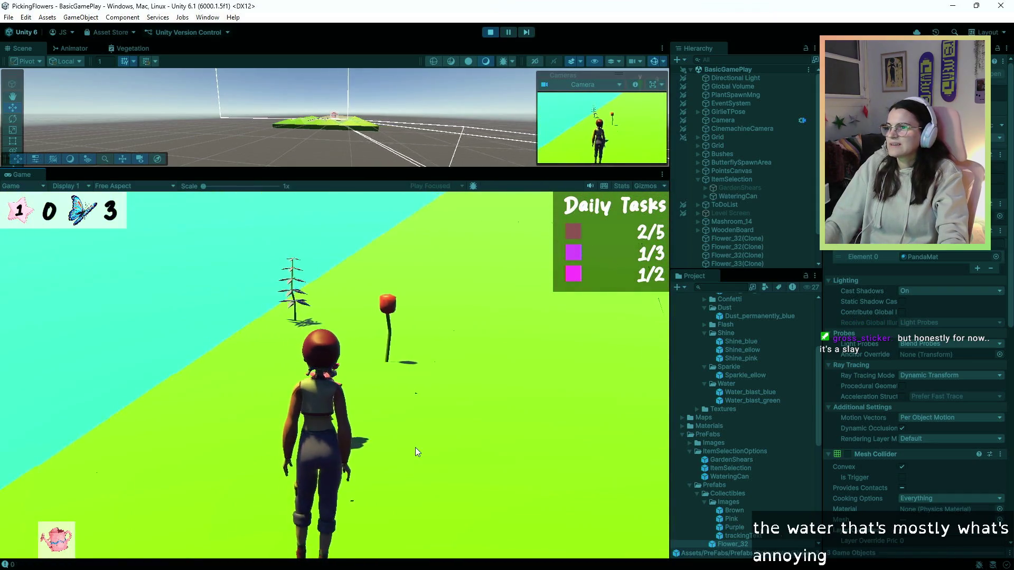
key(a)
click(179, 447)
Step: Walk on to the grass and pick a flower with the shears
key(w)
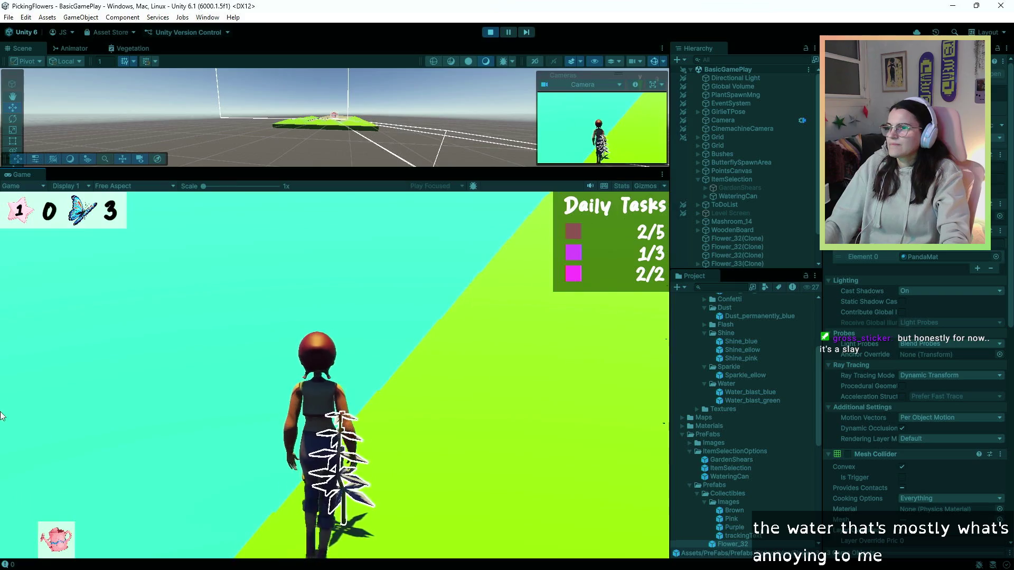
key(d)
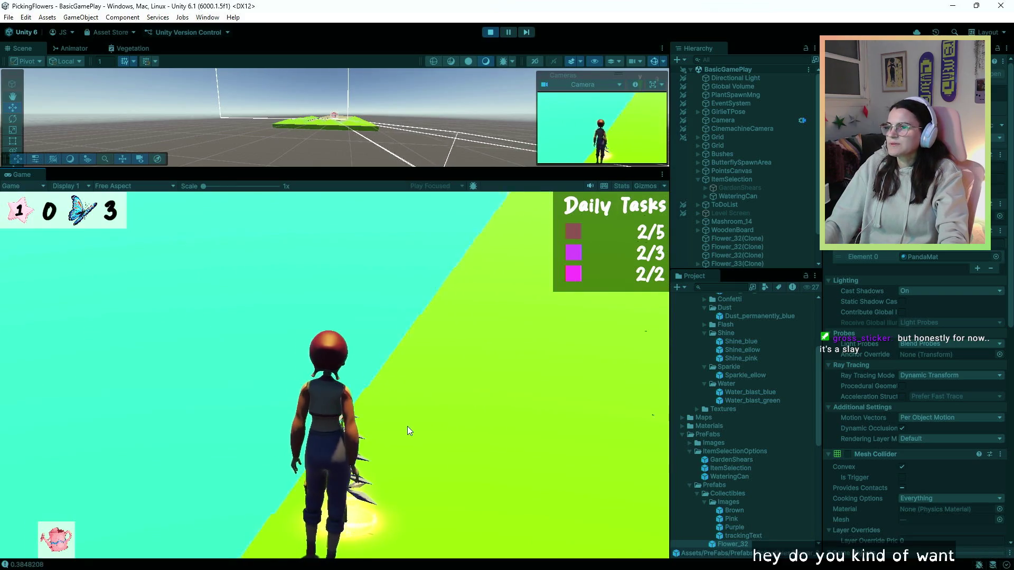
key(1)
key(d)
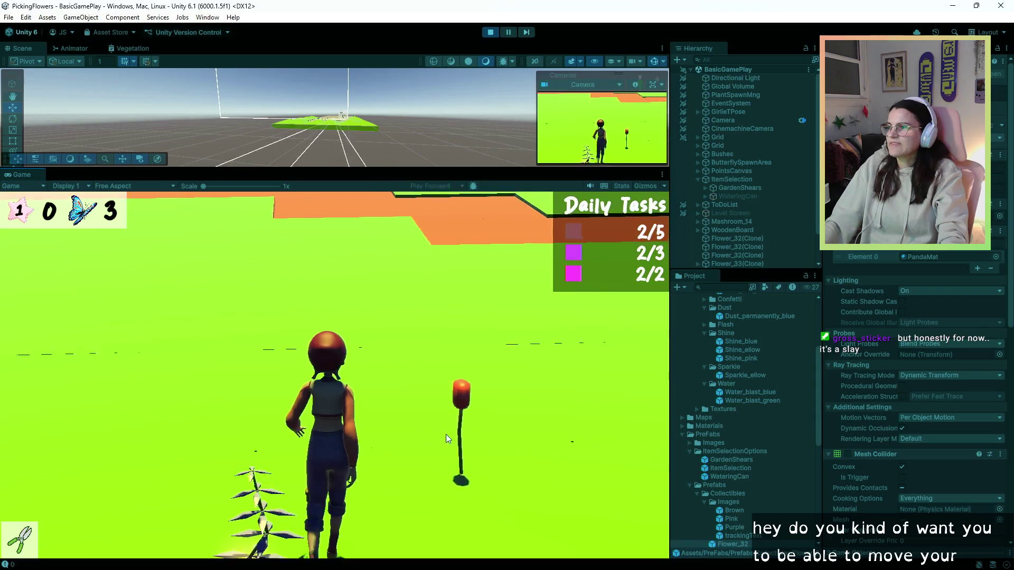
Step: Walk along the orange path beside the rock row
key(a)
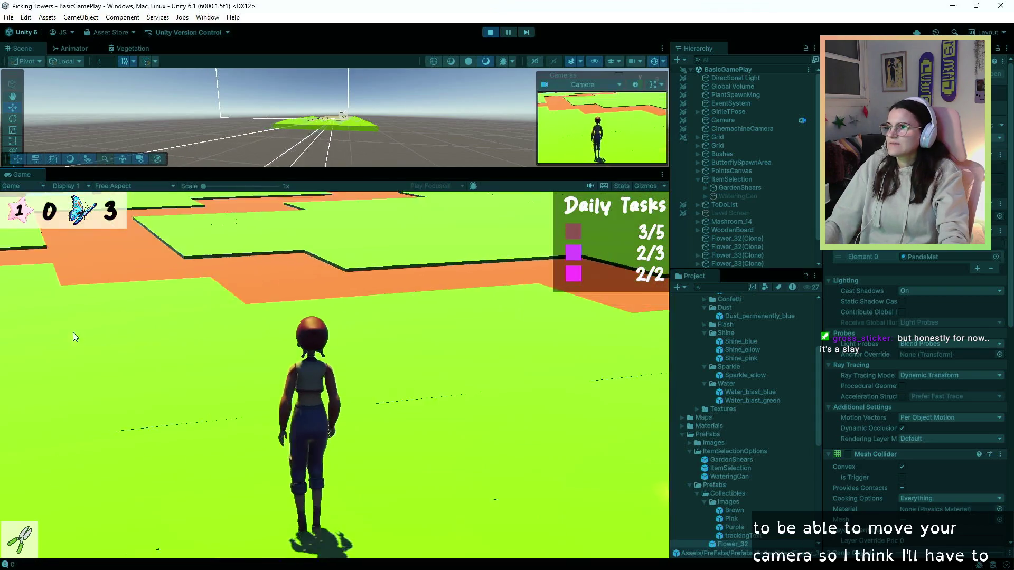
key(w)
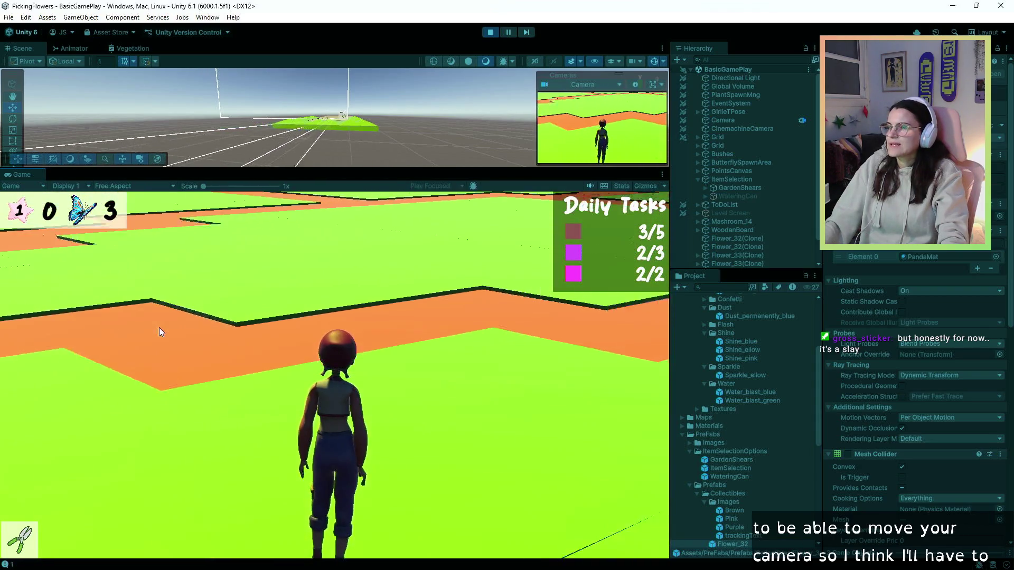
key(w)
key(d)
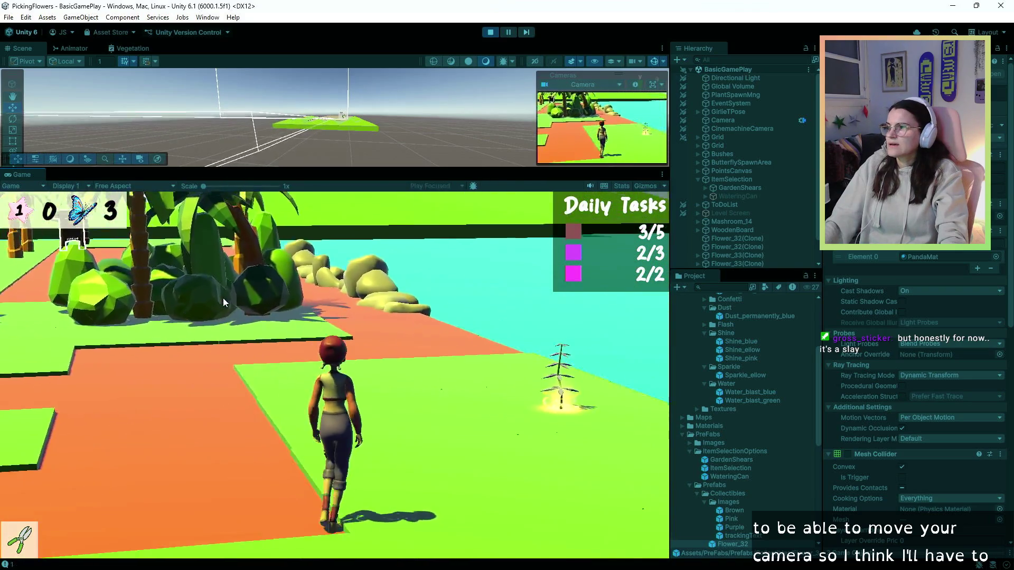
key(a)
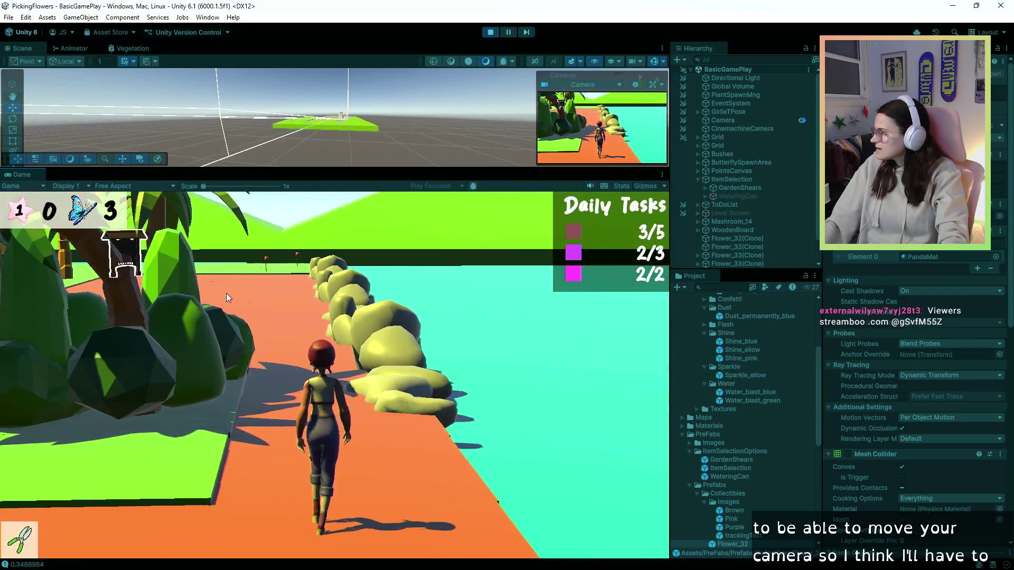
key(w)
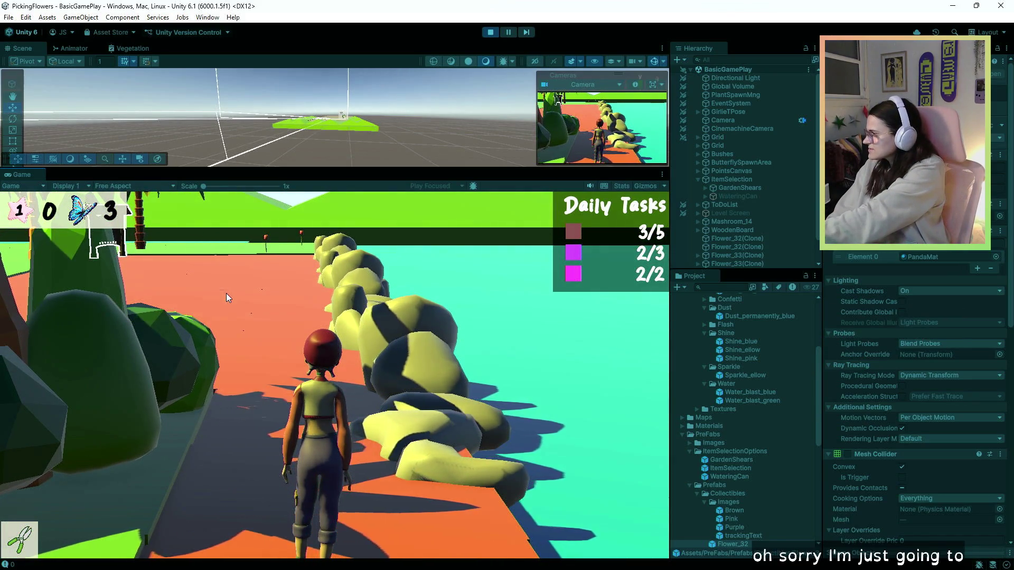
Step: Walk through the level picking the last flowers to finish Day 1
key(w)
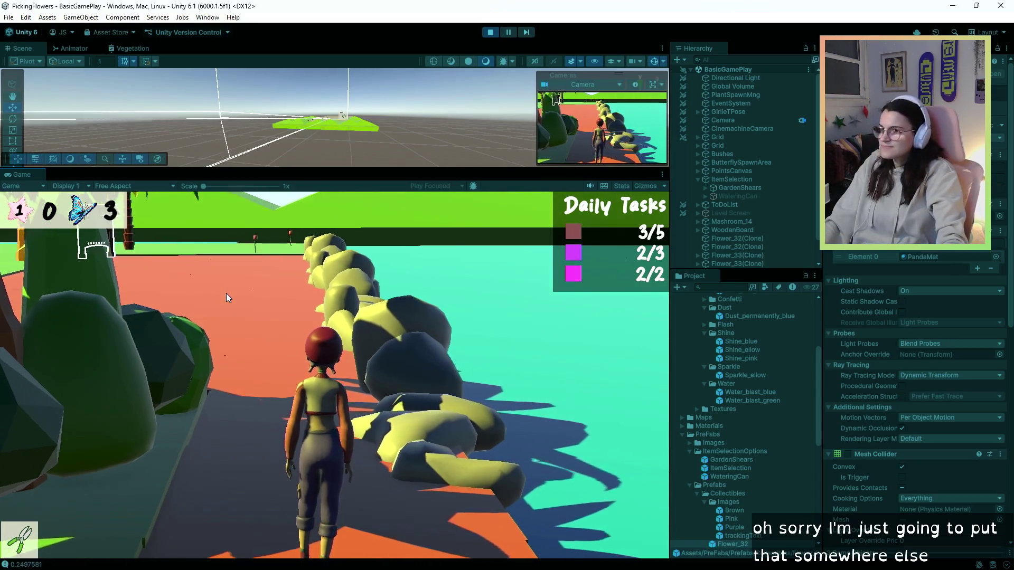
key(w)
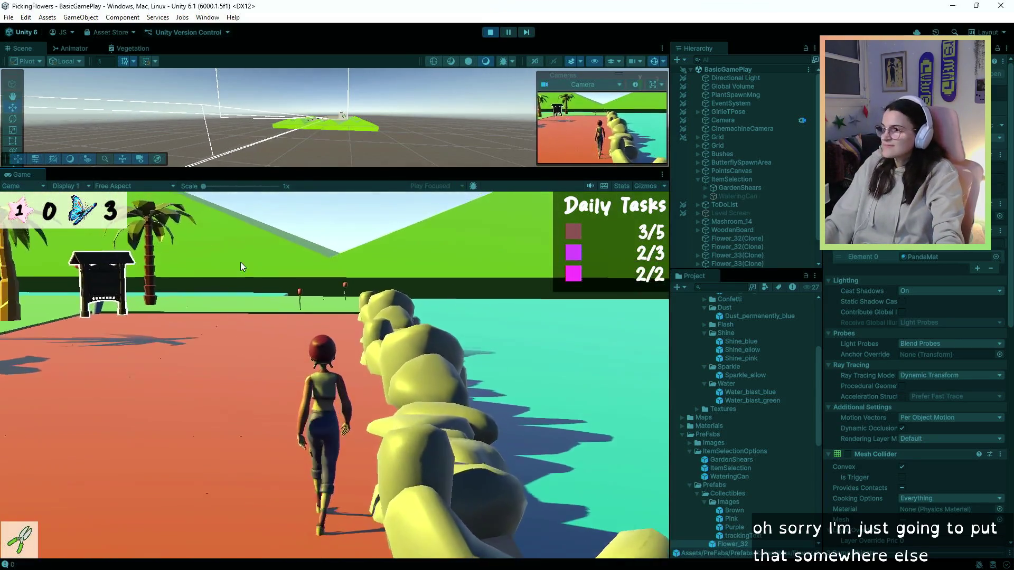
key(w)
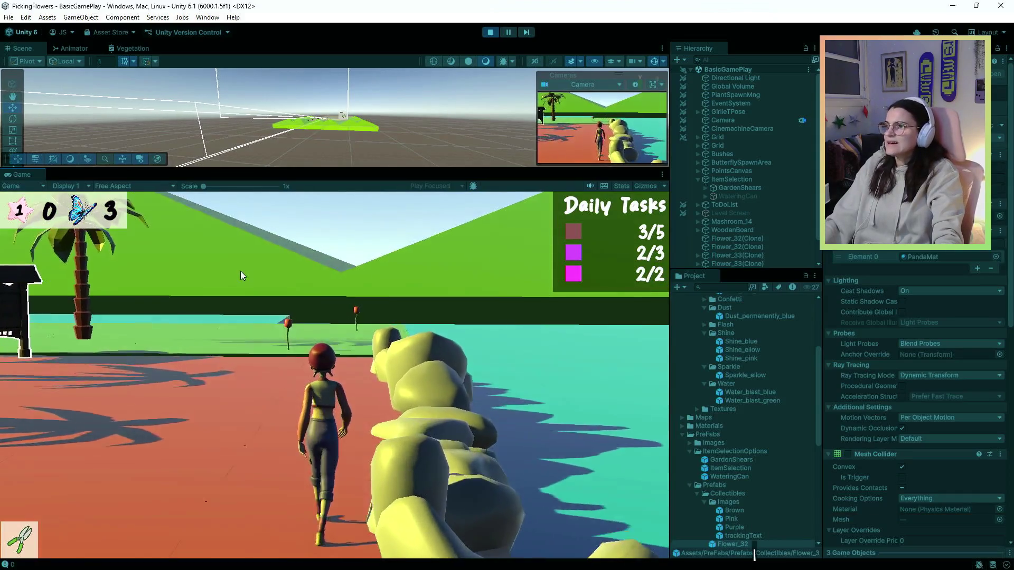
key(w)
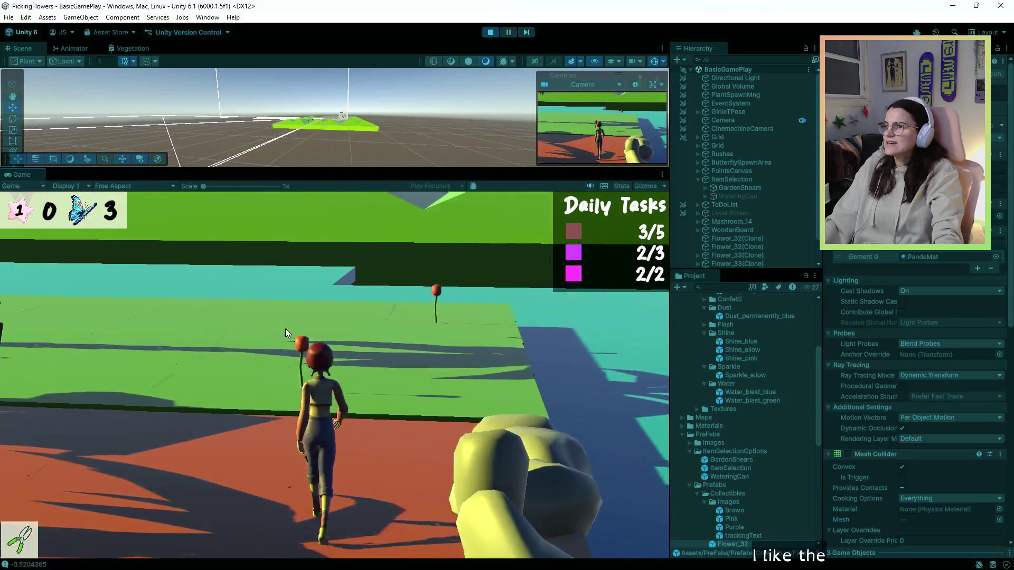
key(w)
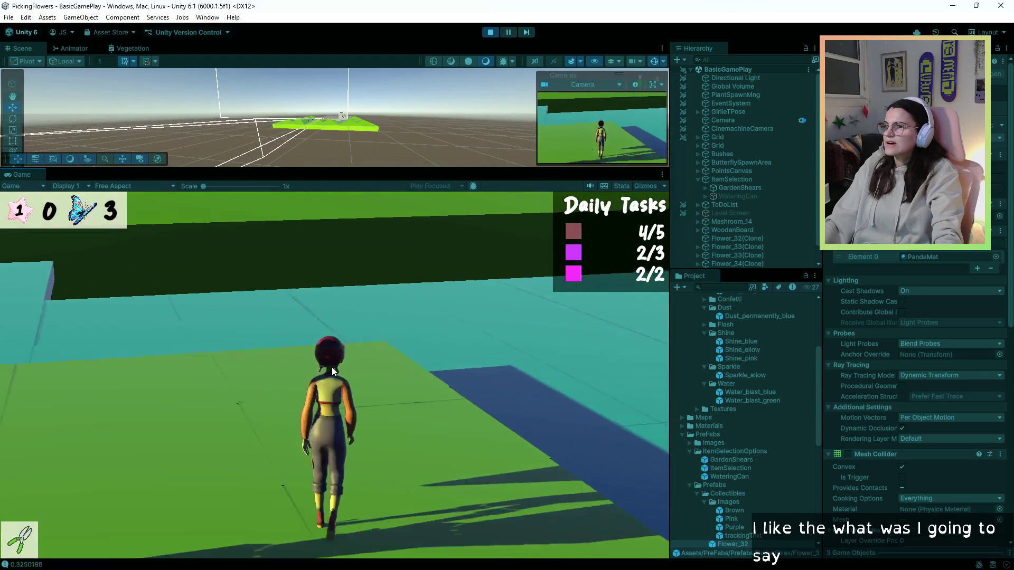
key(w)
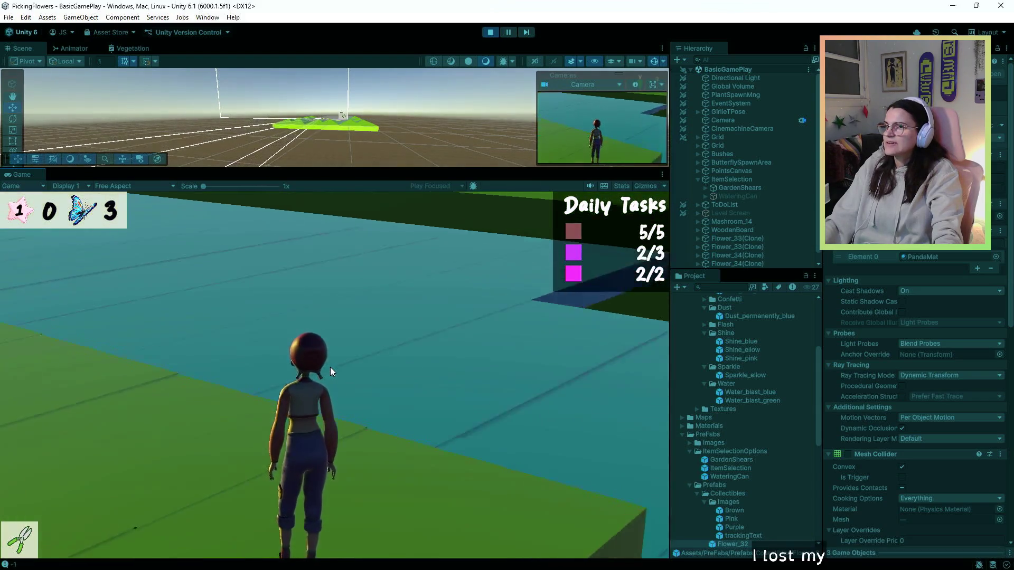
key(w)
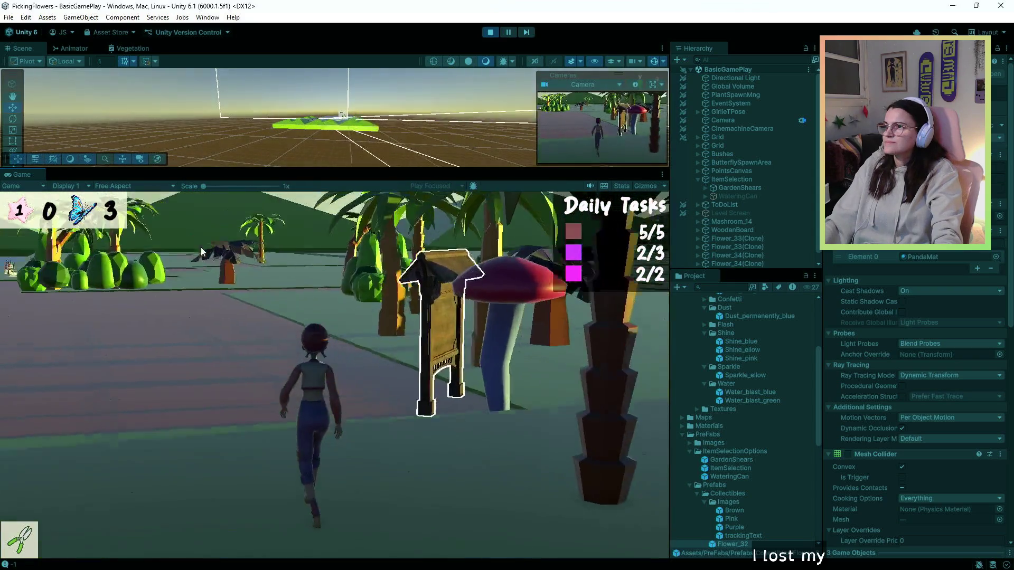
key(w)
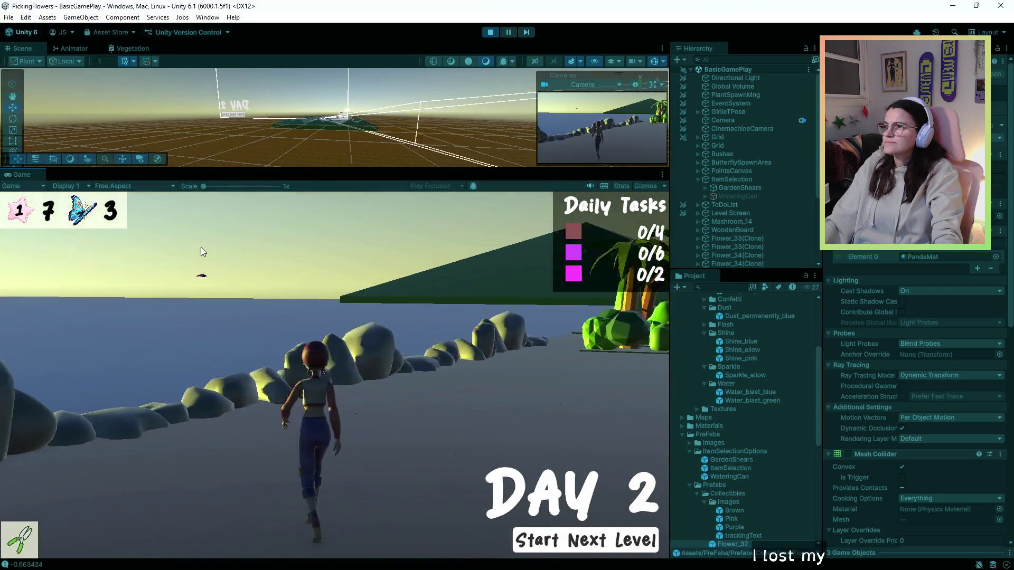
key(w)
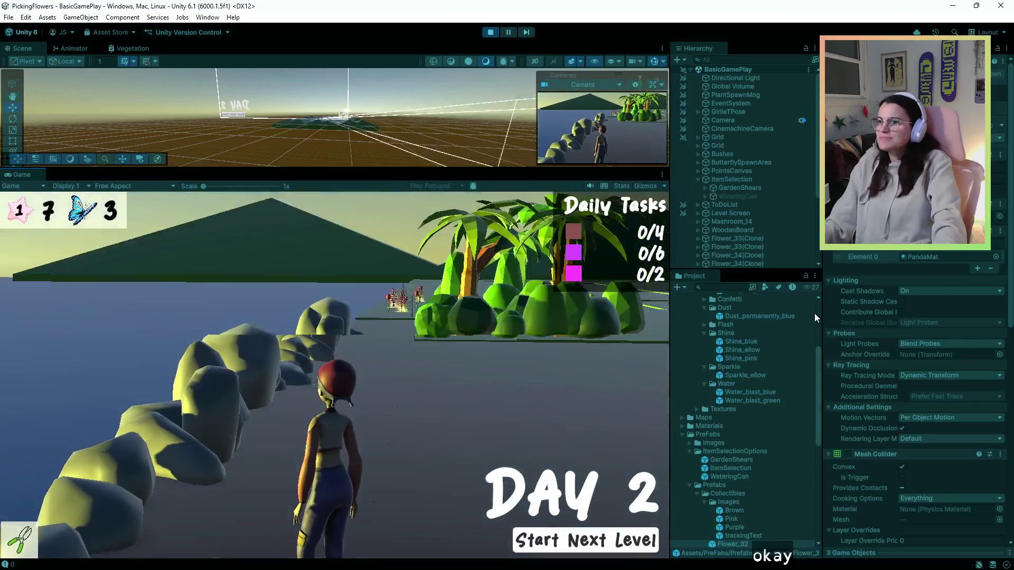
mouse_move(708, 334)
key(w)
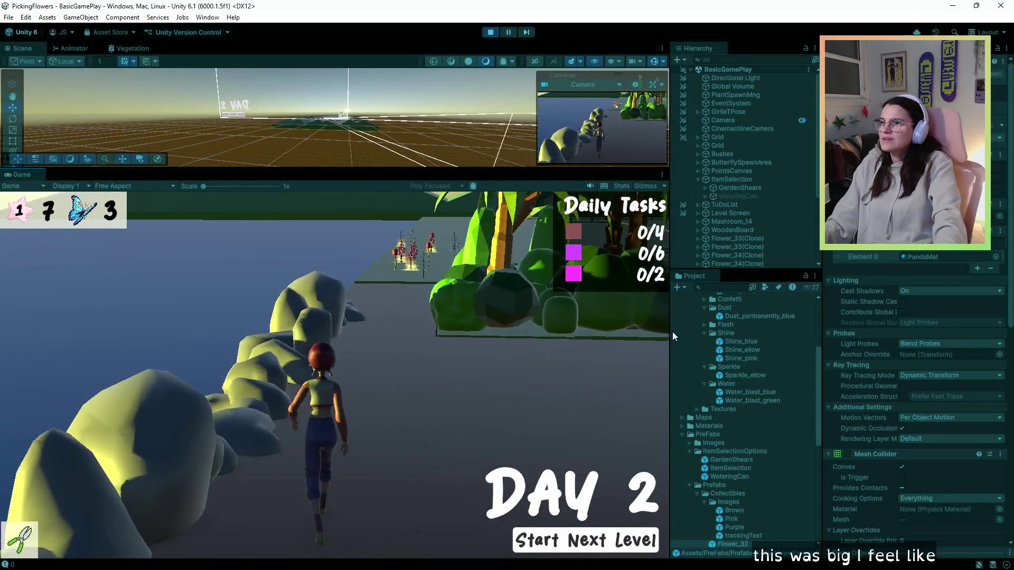
key(w)
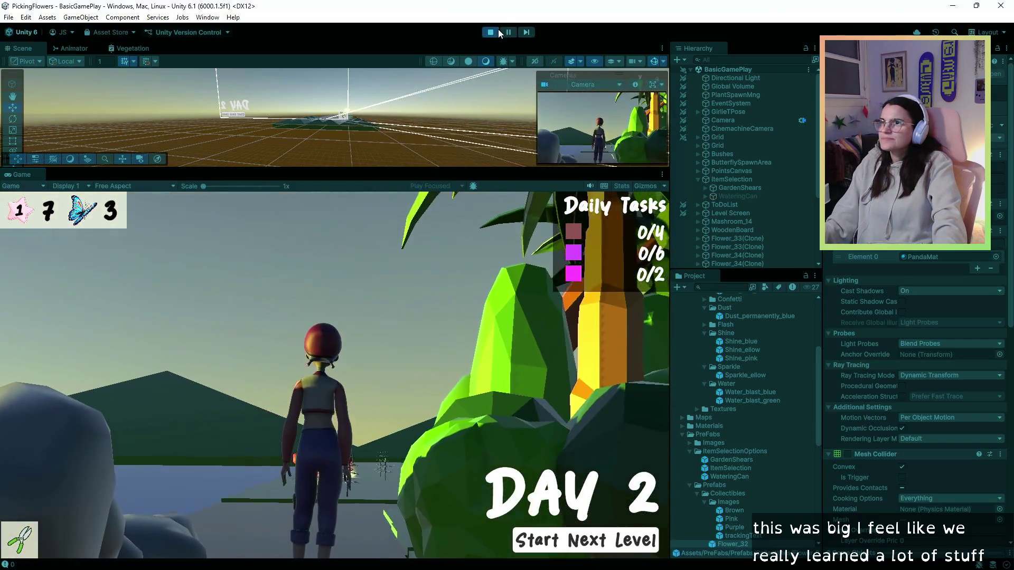
Step: Stop play mode and bring Visual Studio up full screen
click(496, 31)
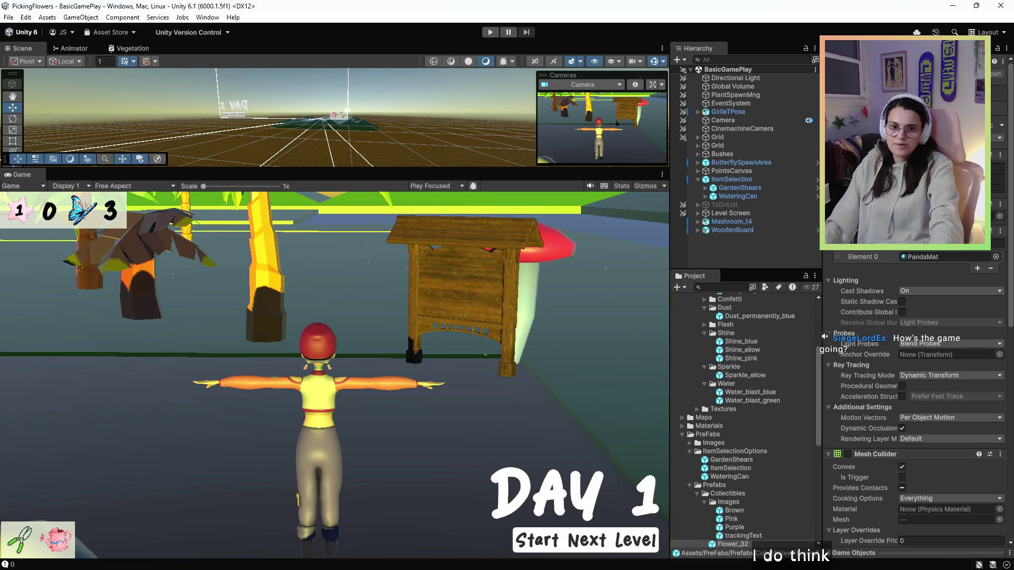
key(alt+Tab)
click(470, 9)
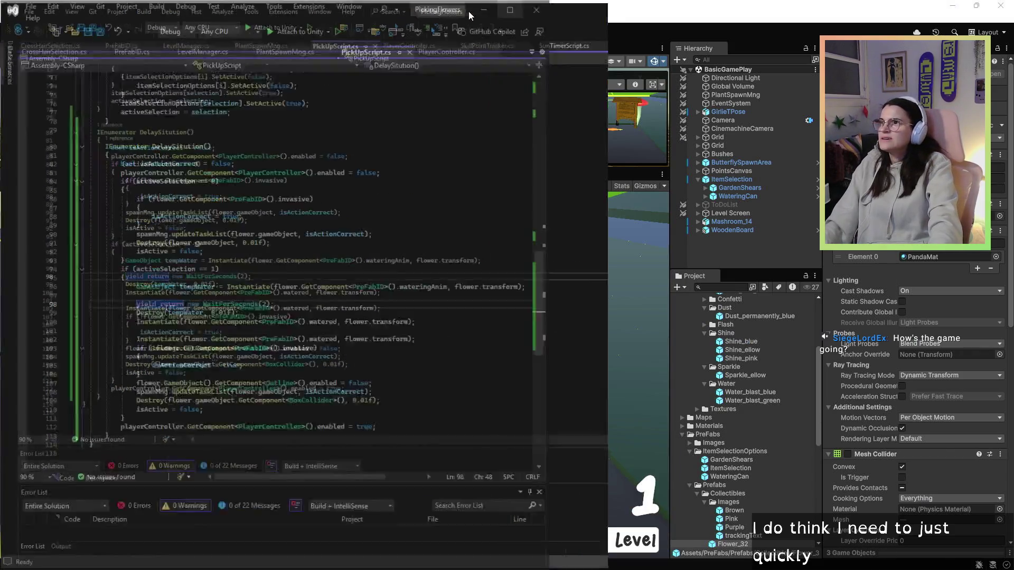
Step: Browse PlantSpawnMng.cs, checking the EndLevel destroy loop, trackingImage and skillPointTracker call
click(259, 45)
scroll(231, 245, down, 5)
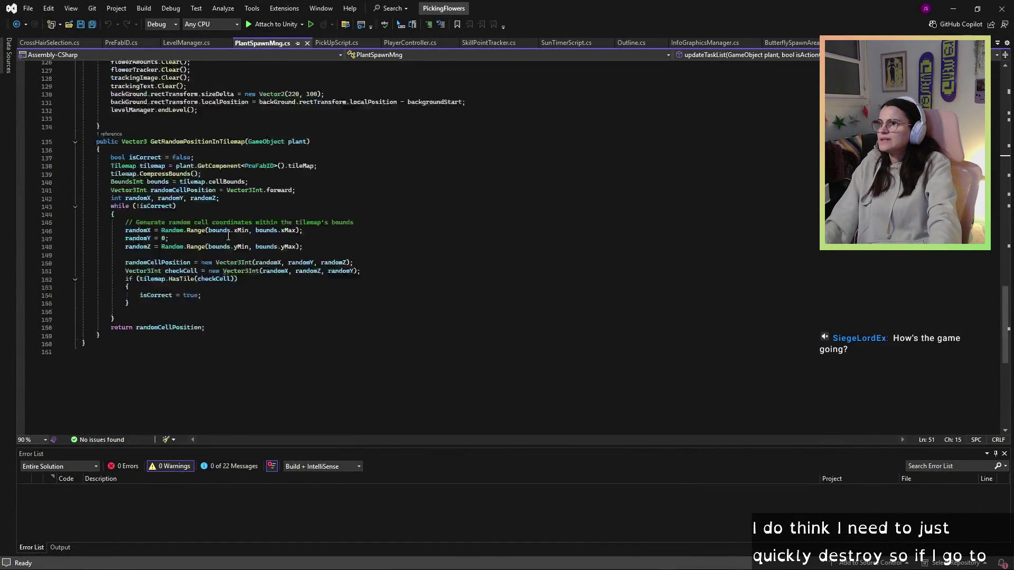
scroll(200, 221, up, 5)
click(164, 200)
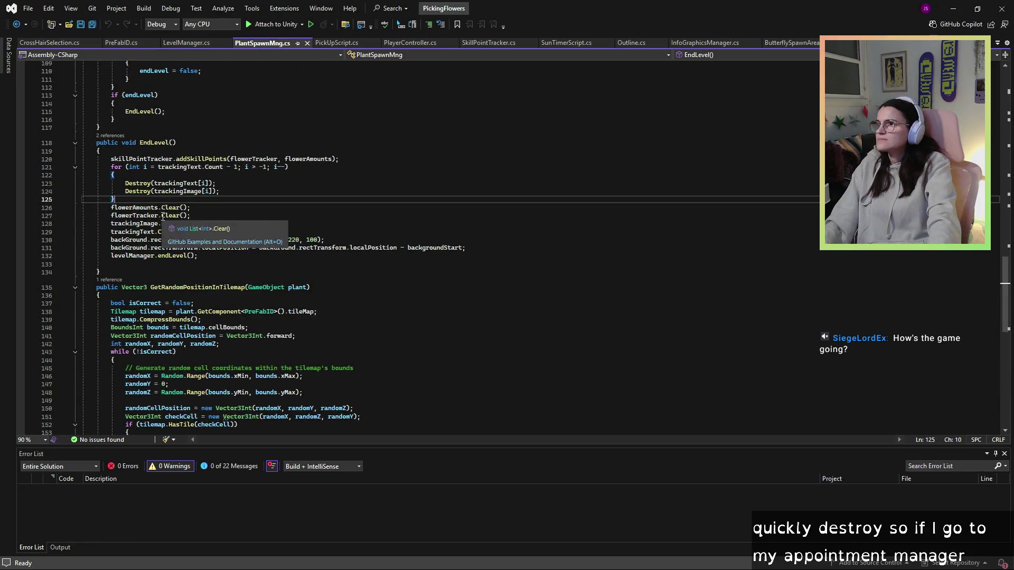
click(155, 223)
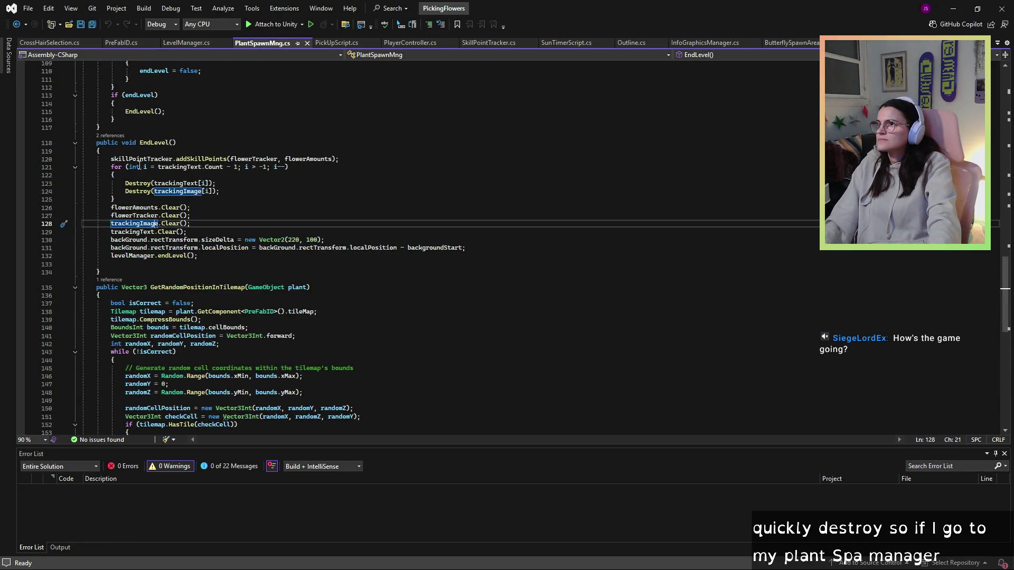
click(141, 160)
scroll(312, 219, up, 13)
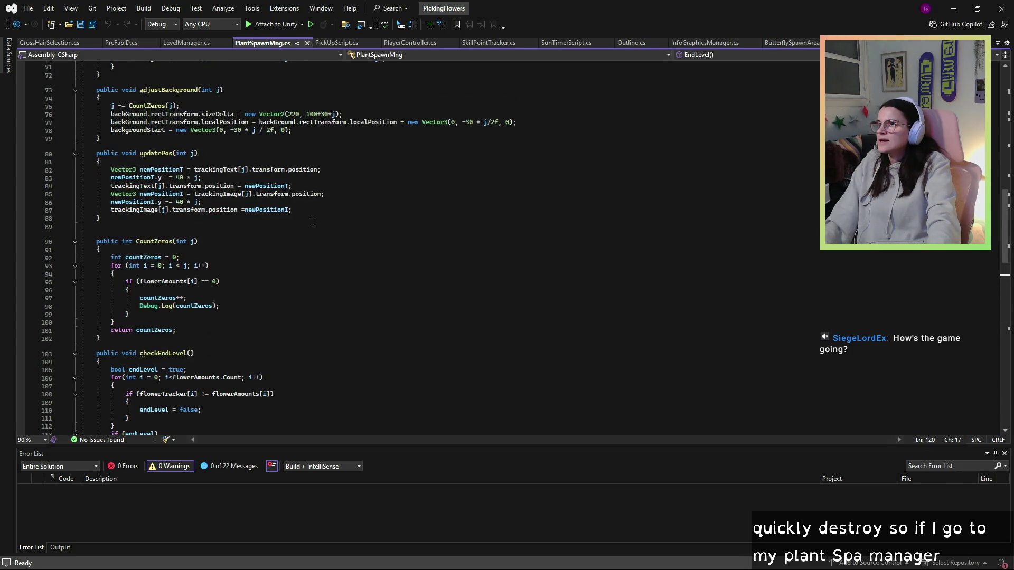
scroll(315, 223, up, 8)
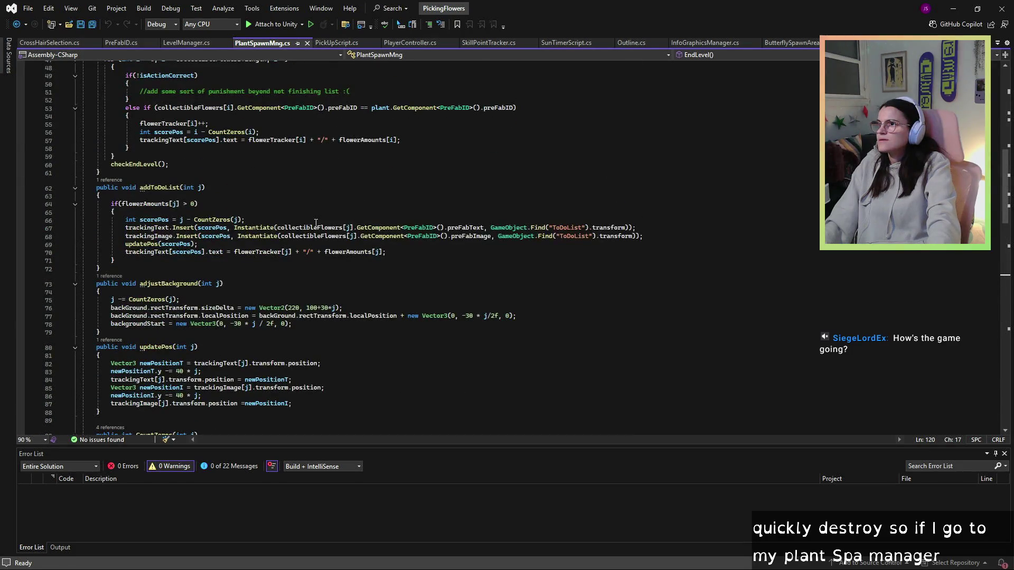
scroll(358, 281, up, 5)
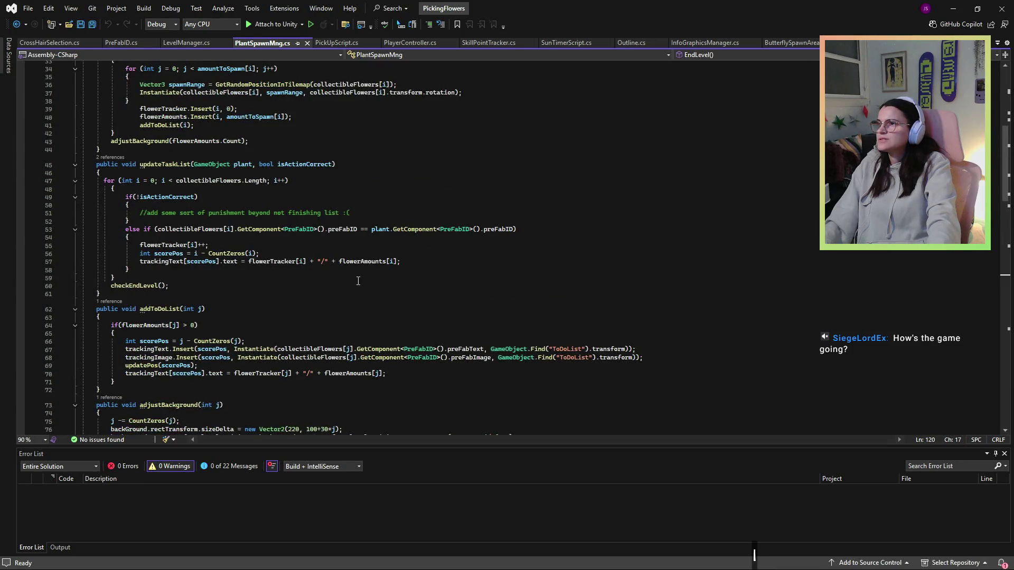
scroll(358, 281, up, 3)
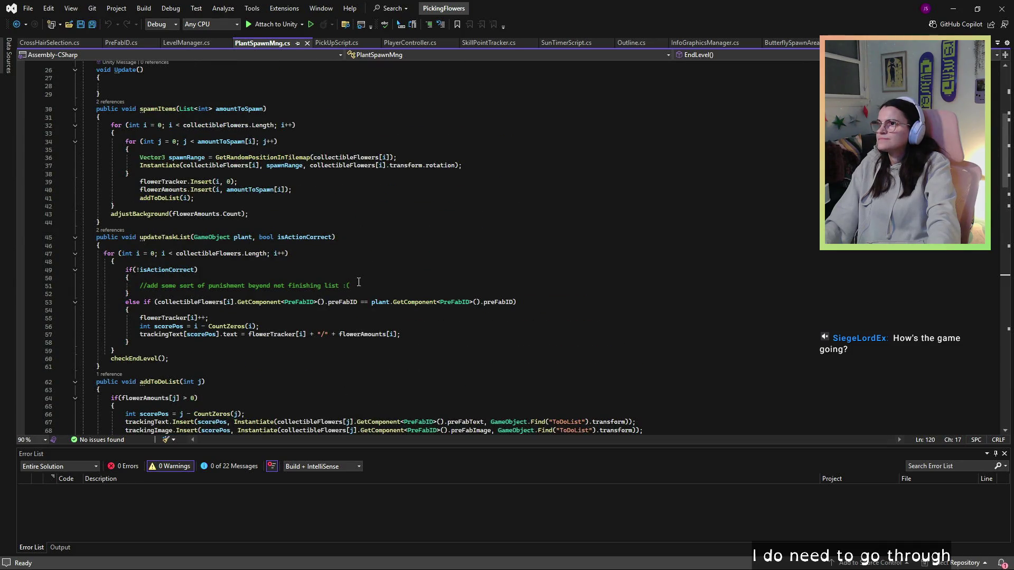
scroll(359, 282, up, 5)
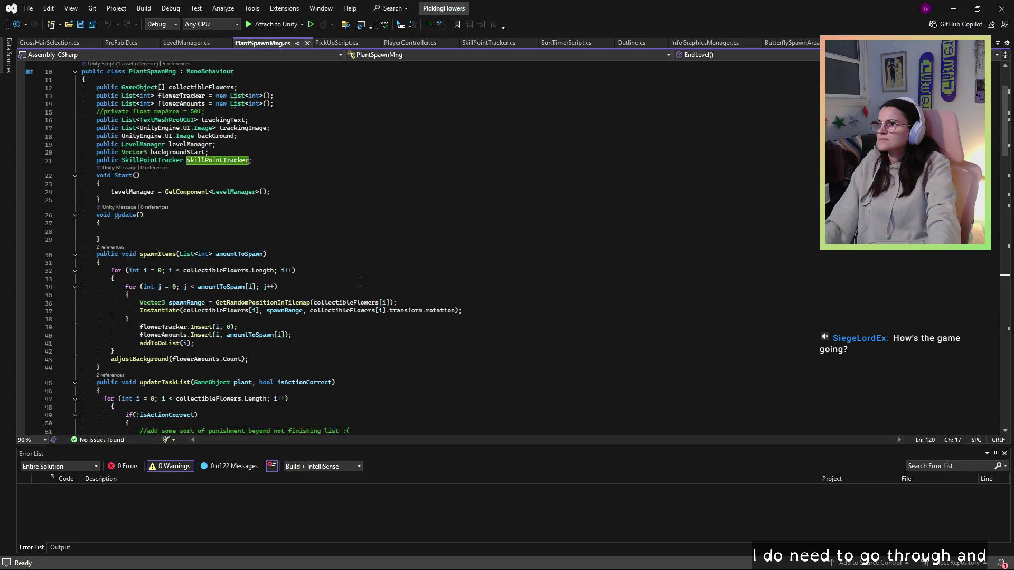
Step: In PickUpScript.cs, select the box-collider and Destroy(flower.gameObject, 0.01f) calls in DelaySitution
click(337, 42)
click(202, 275)
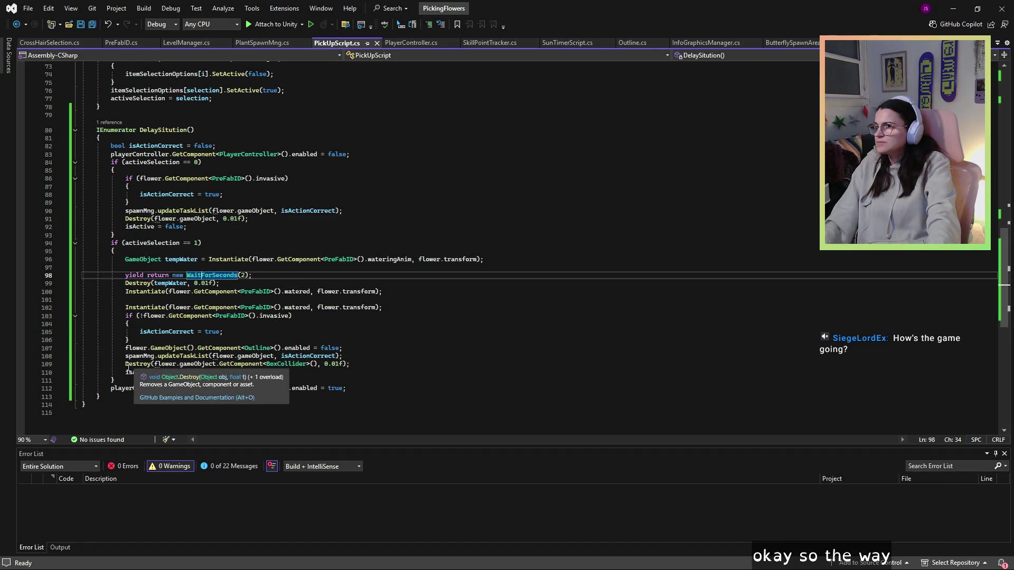
drag(125, 365, 346, 363)
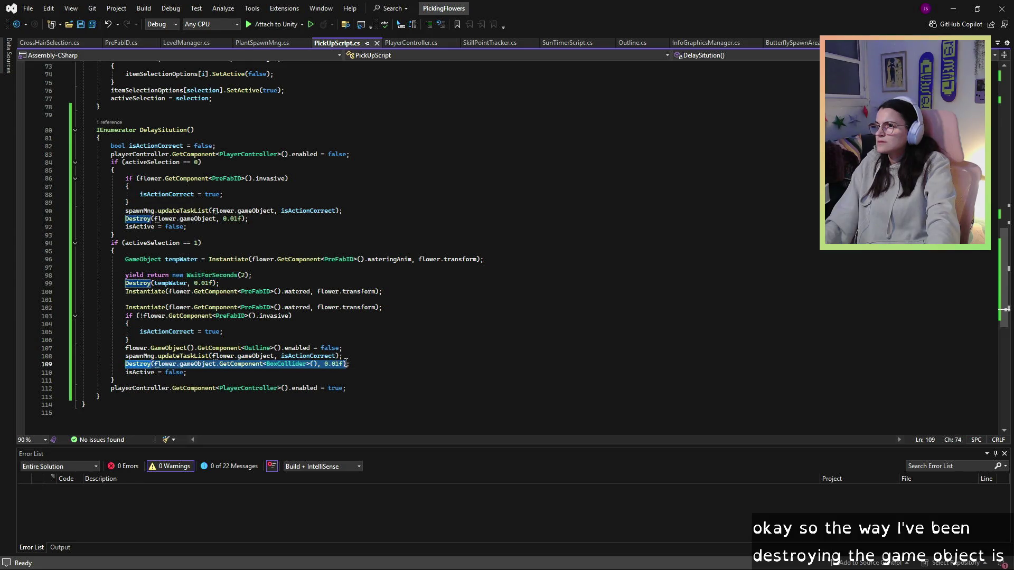
click(252, 379)
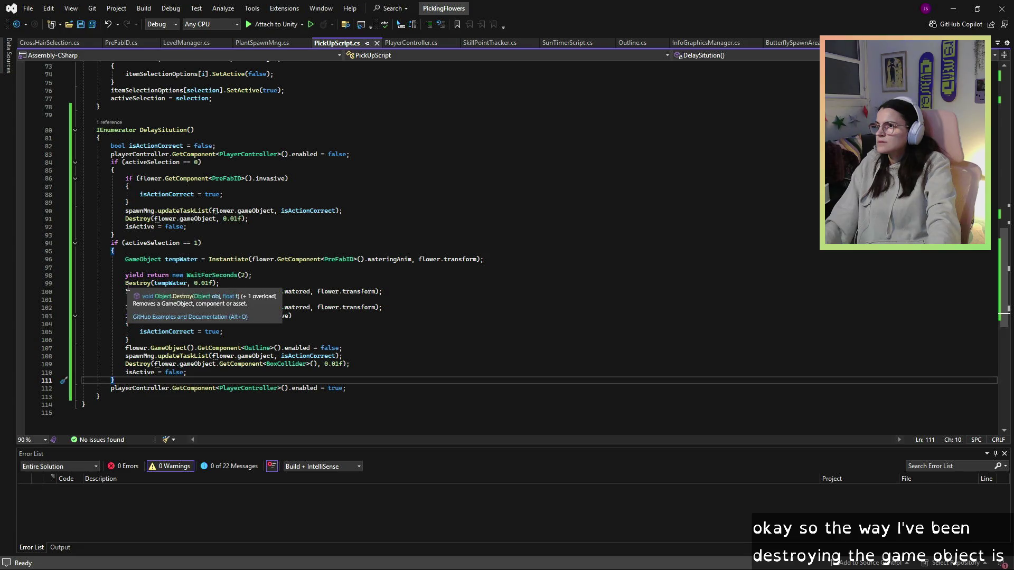
click(296, 316)
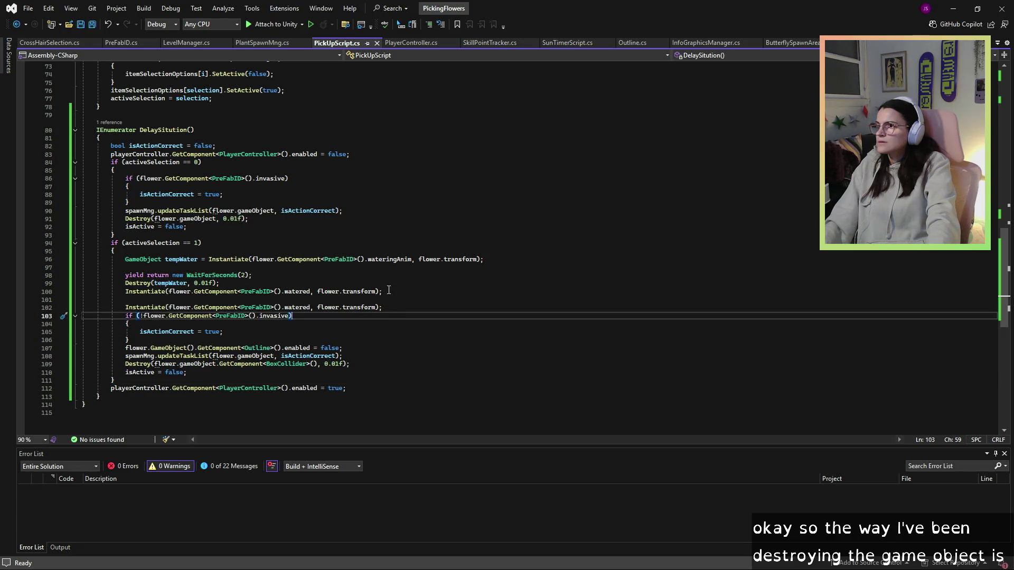
scroll(272, 285, up, 3)
drag(126, 292, 247, 292)
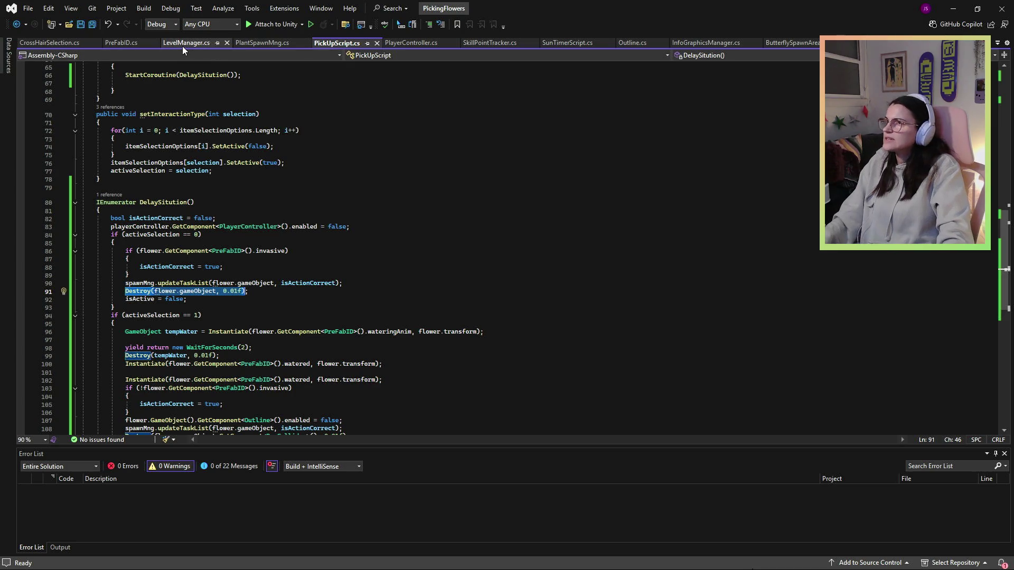
click(256, 43)
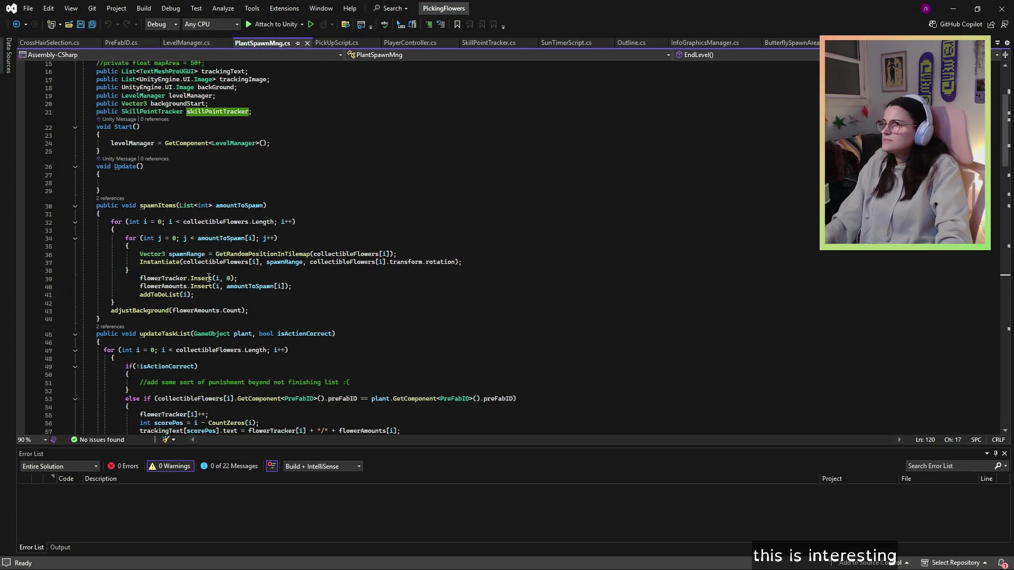
Step: Paste a duplicate of the EndLevel destroy loop, then undo it
scroll(172, 266, down, 8)
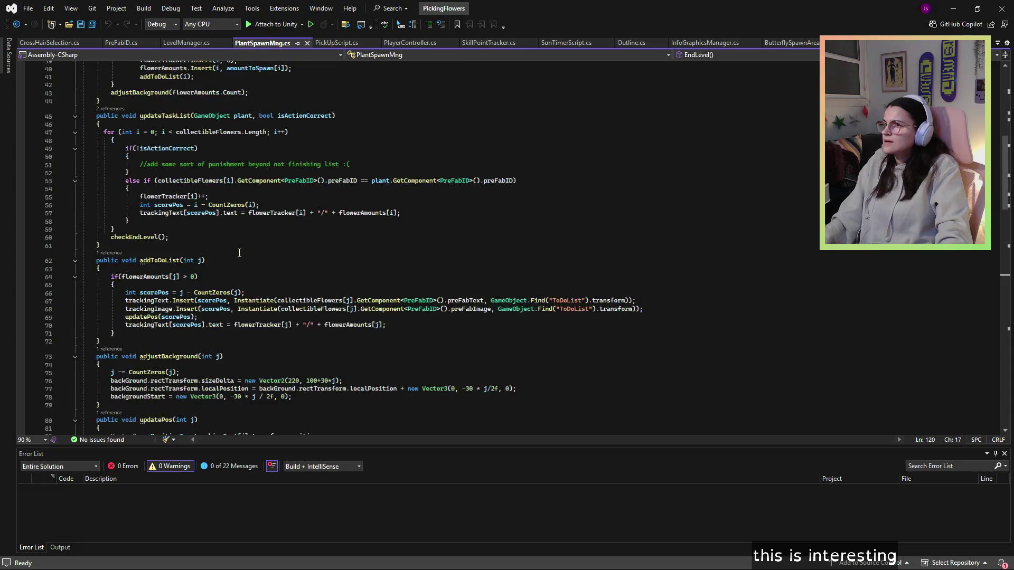
scroll(170, 325, down, 13)
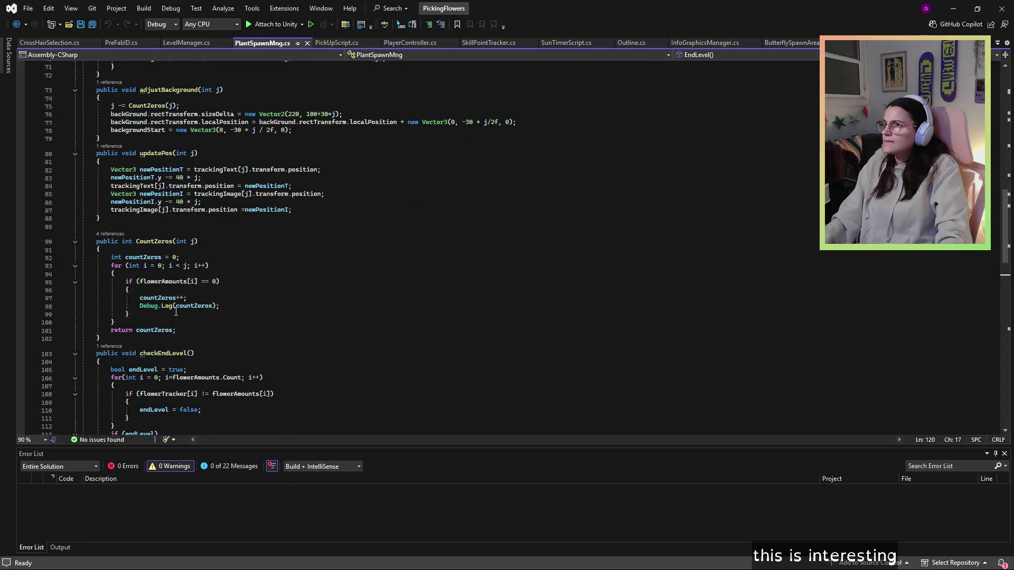
scroll(176, 312, down, 5)
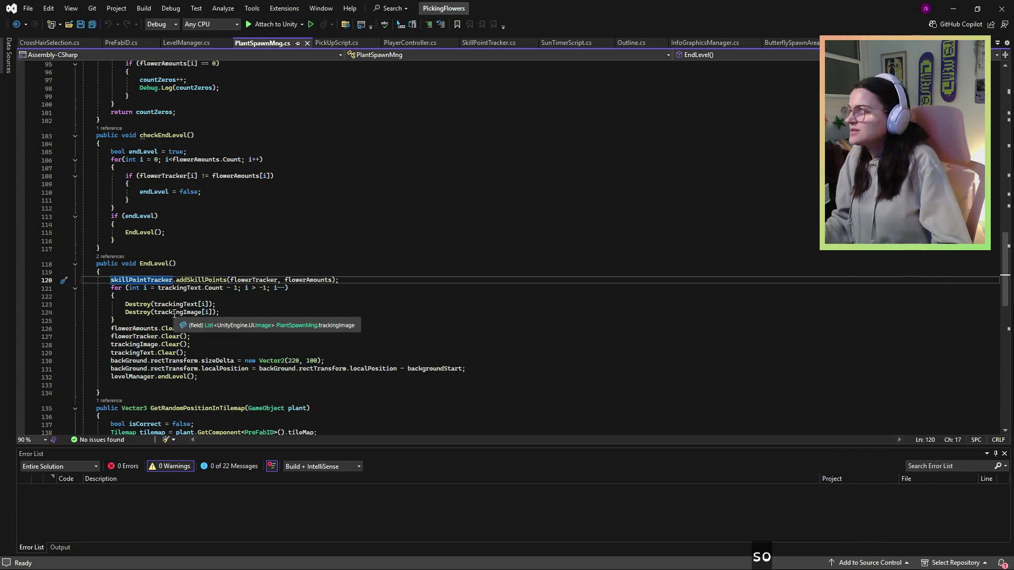
click(175, 321)
drag(133, 321, 111, 292)
key(ctrl+c)
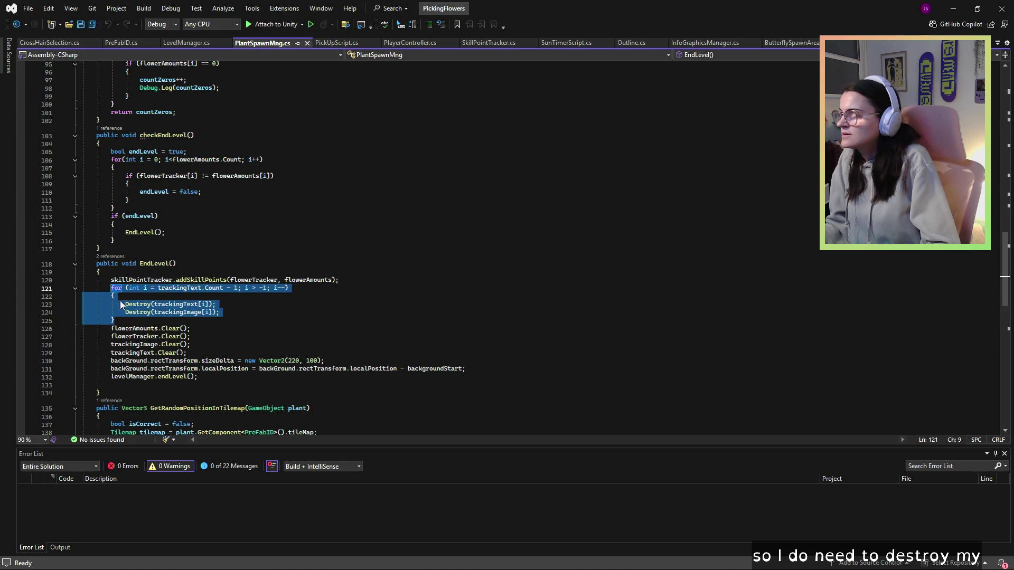
click(124, 320)
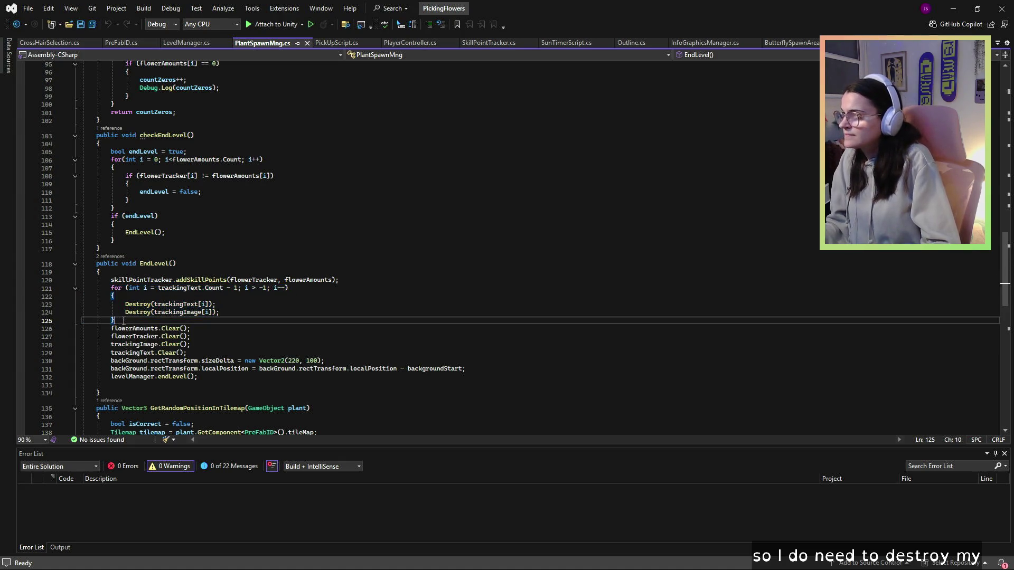
key(Return)
key(ctrl+v)
key(ctrl+z)
Step: Select the flower-spawning for-loop with its Instantiate call in spawnItems
scroll(160, 347, up, 20)
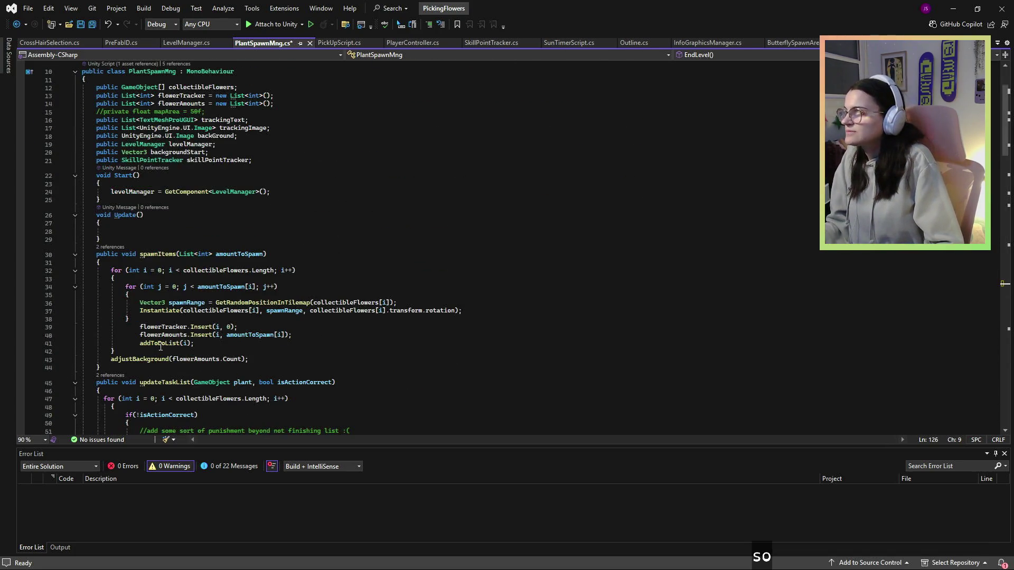
click(154, 310)
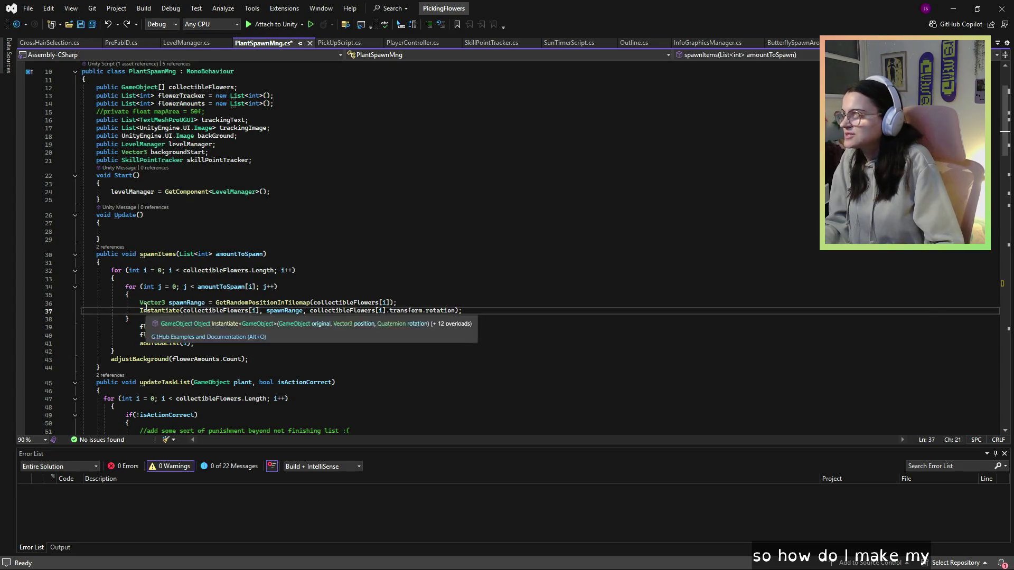
drag(112, 270, 157, 353)
key(ctrl+c)
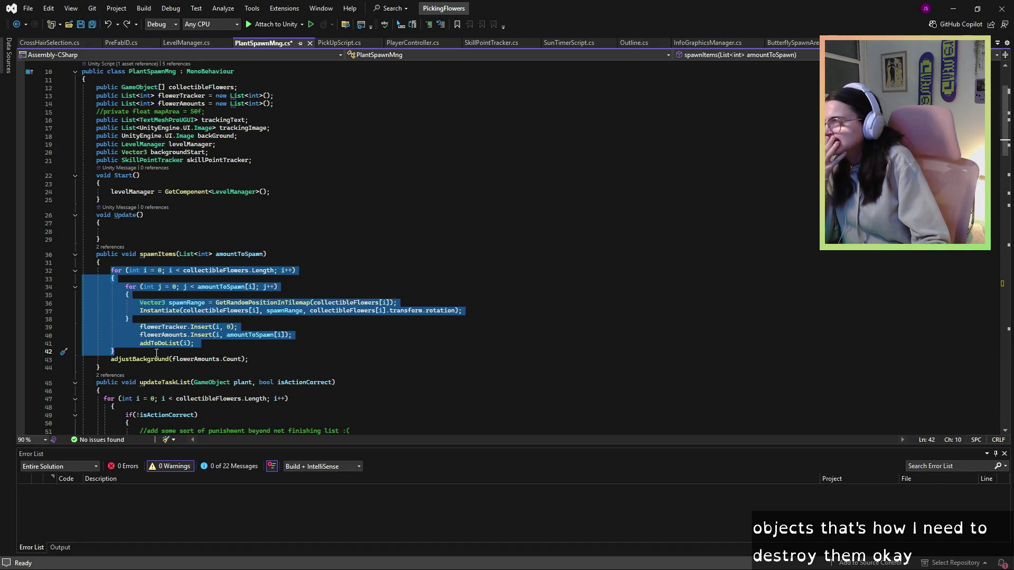
scroll(156, 315, down, 12)
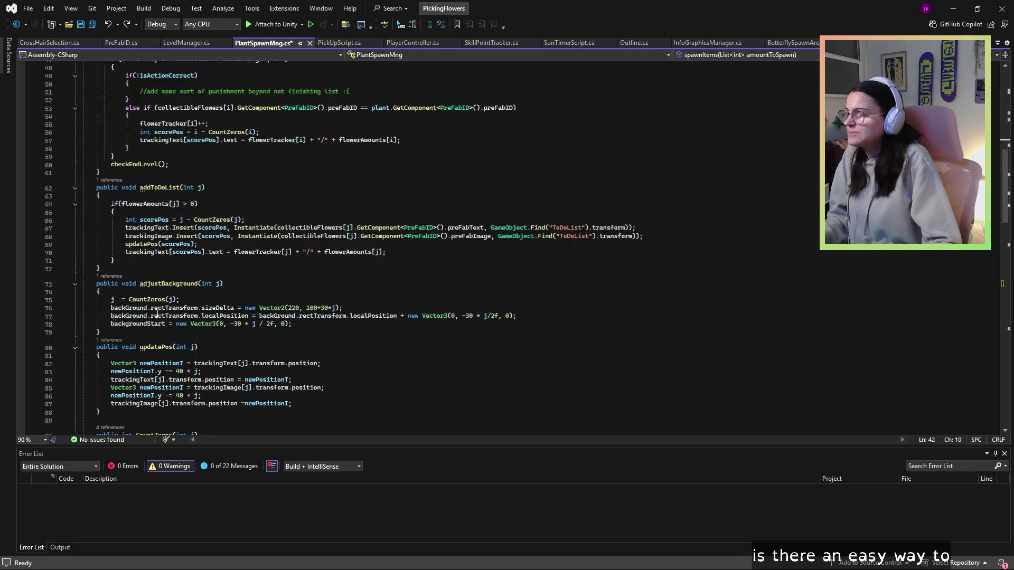
scroll(157, 315, down, 15)
click(130, 305)
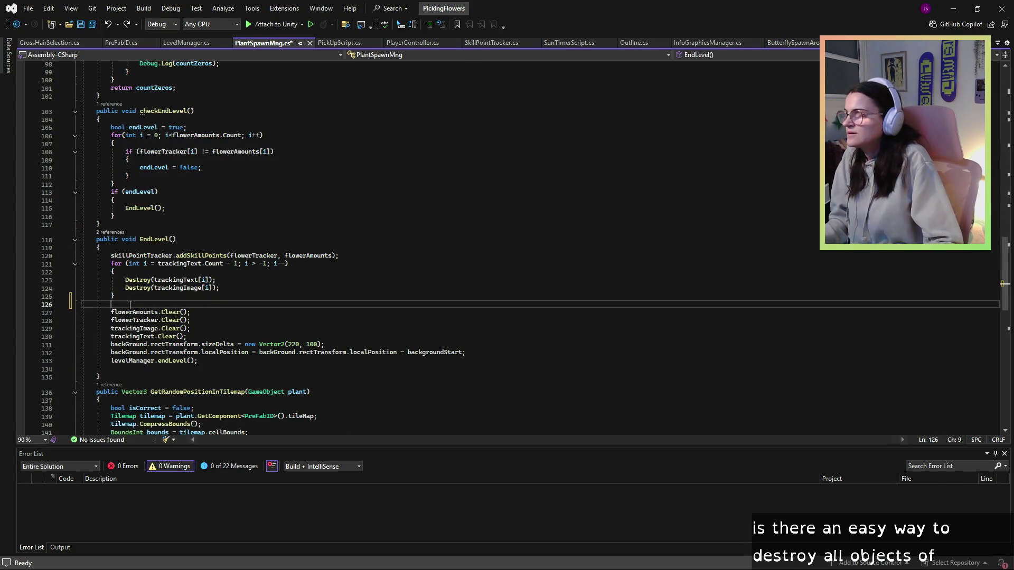
key(ctrl+v)
click(228, 316)
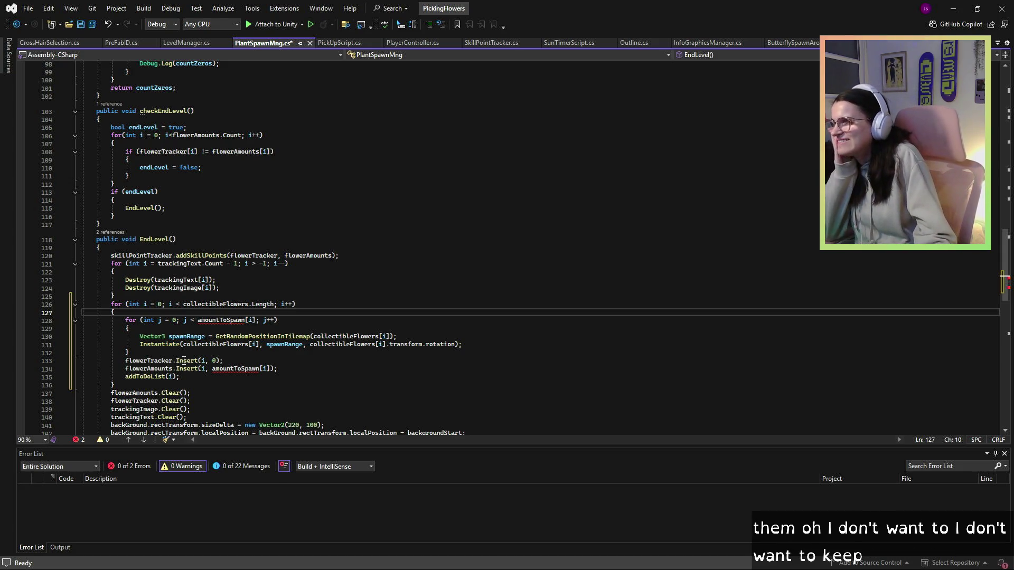
click(121, 386)
mouse_move(122, 386)
mouse_down()
mouse_move(125, 320)
mouse_move(108, 305)
mouse_up()
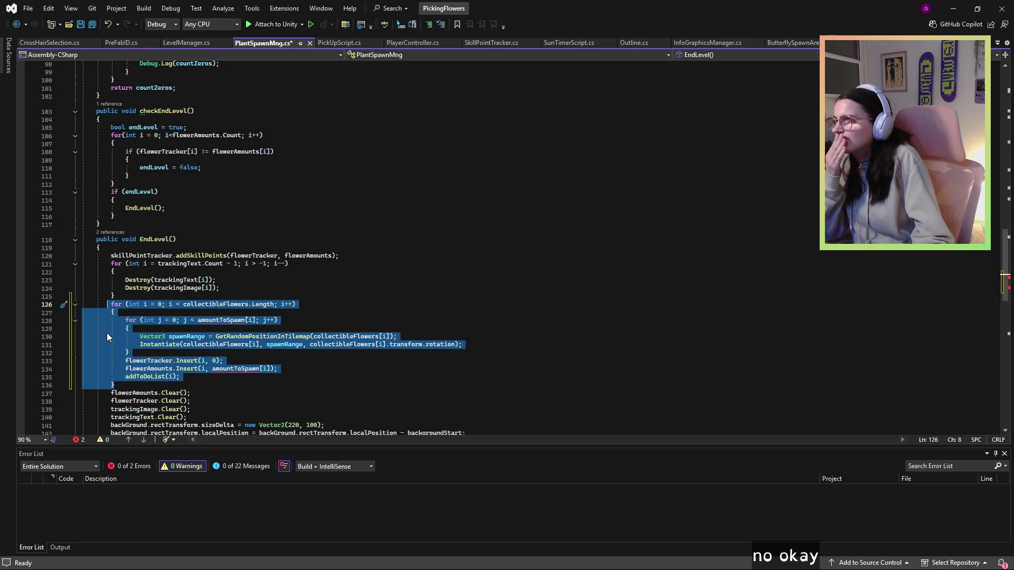
key(Delete)
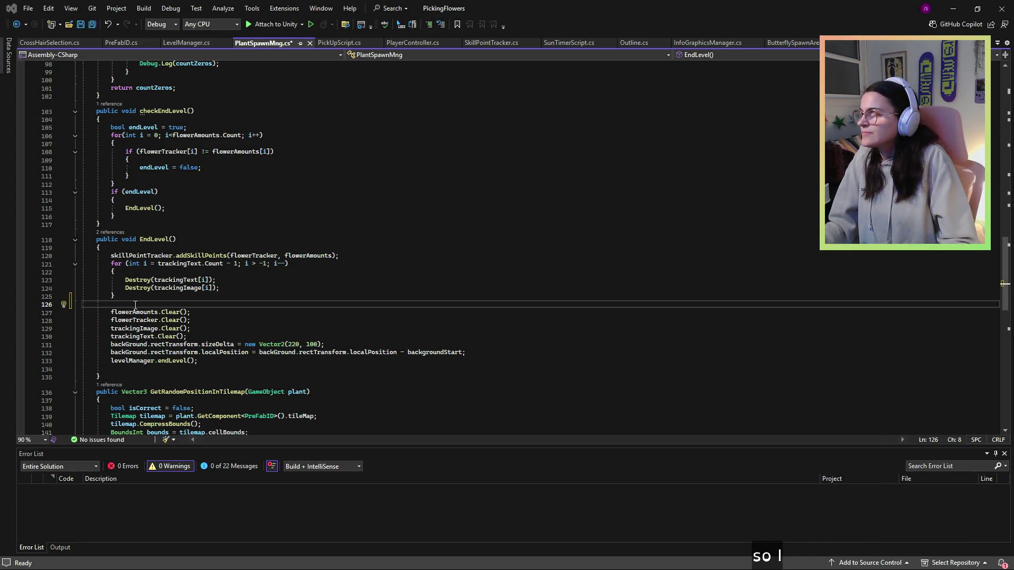
Step: Paste a foreach destroy snippet into EndLevel and replace TagToDestroy with flower
text(GameObject[] objectsToDestroy = GameObject.FindGameObjectsWithTag(TagToDestroy);  // Loop through the array and destroy each GameObject foreach (GameObject obj in objectsToDestroy) {     Destroy(obj); })
click(199, 305)
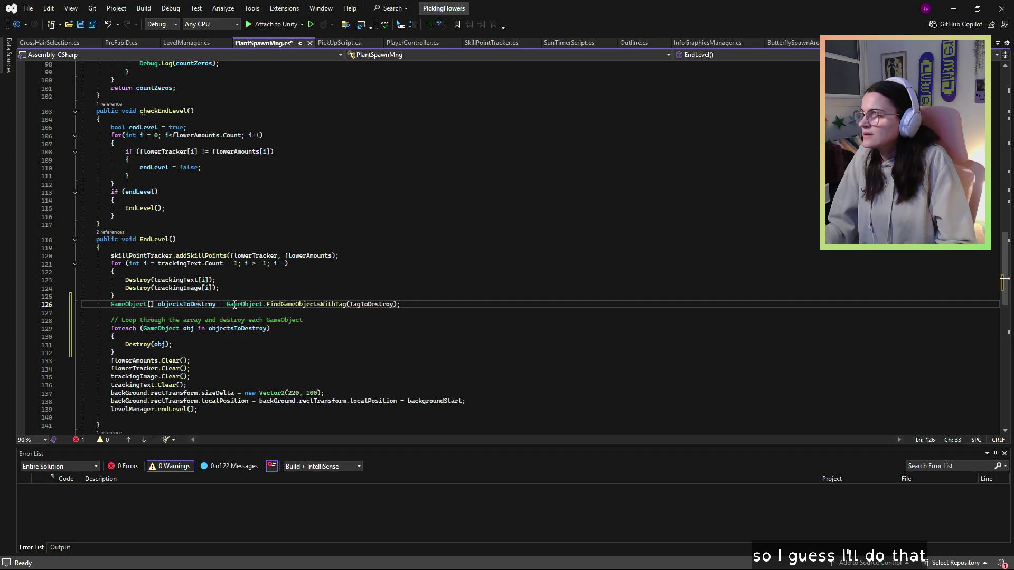
click(319, 305)
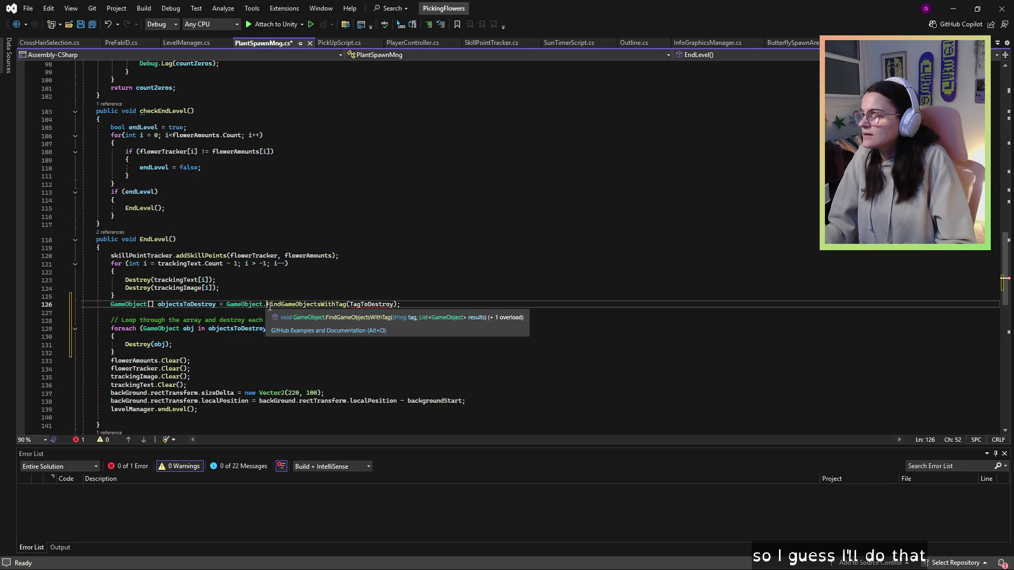
double_click(368, 305)
text(flower)
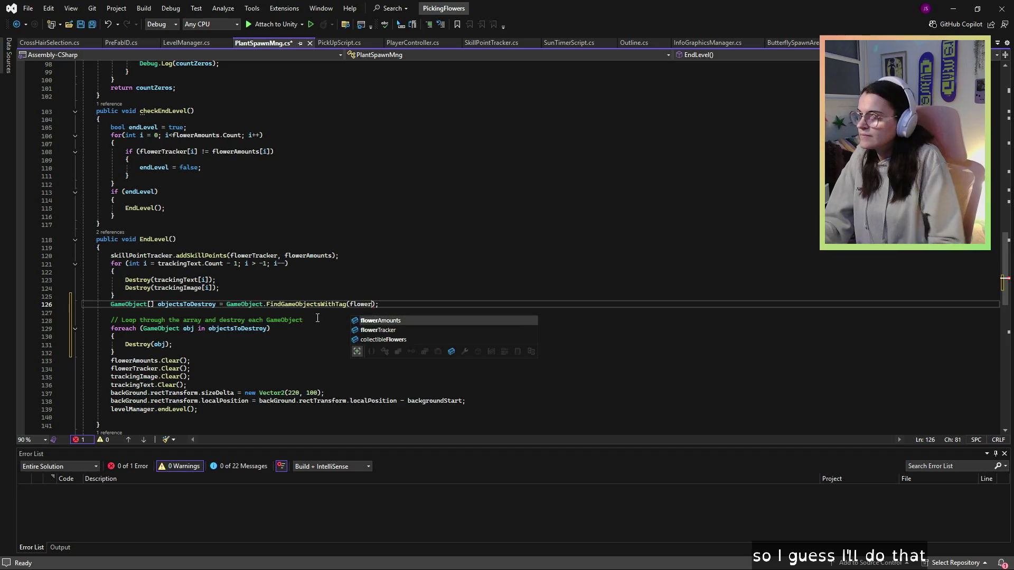
Step: Delete the line 128 loop comment and blank lines, save PlantSpawnMng.cs, and return to Unity
drag(308, 321, 111, 321)
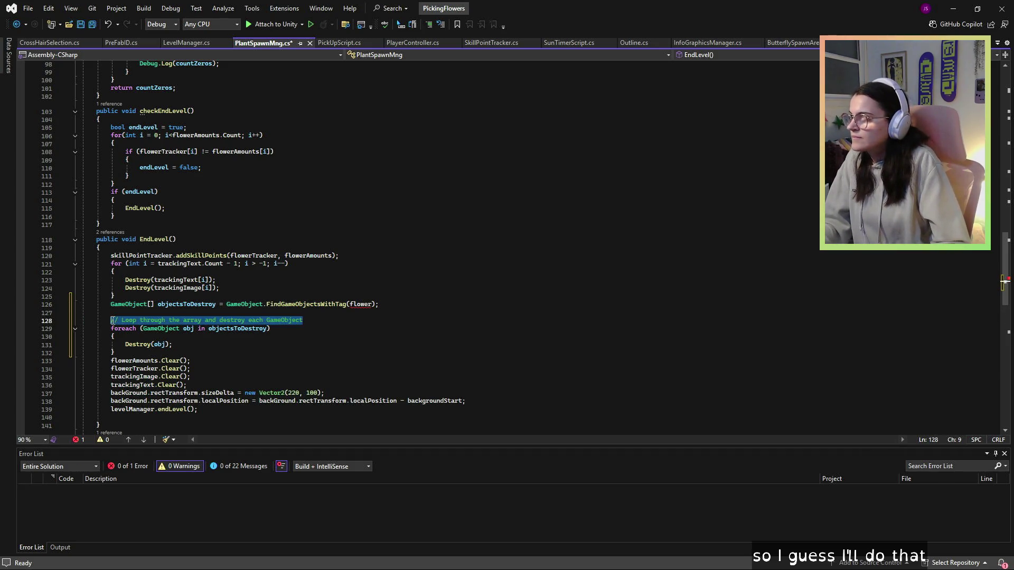
key(BackSpace)
key(BackSpace)
key(BackSpace)
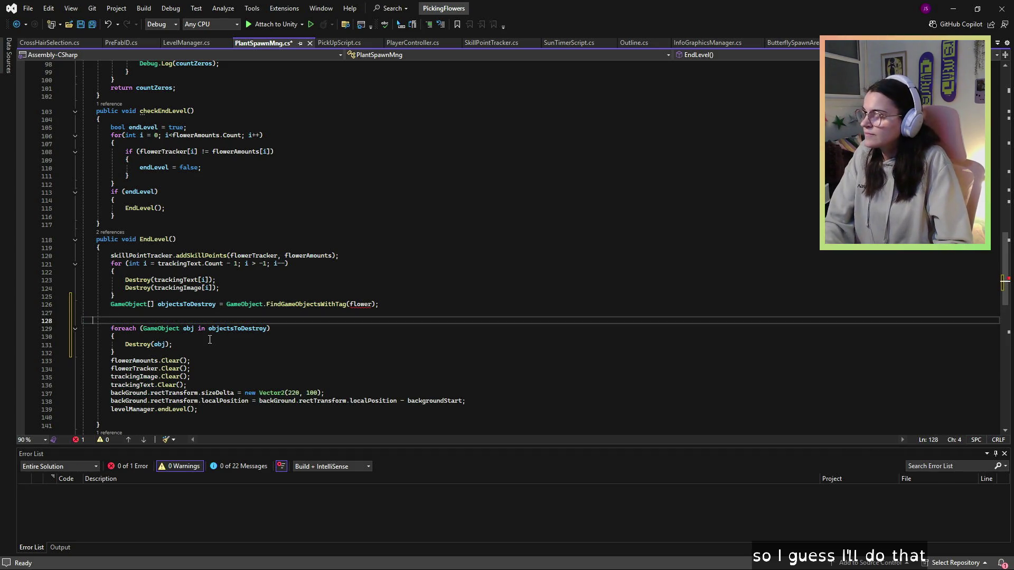
key(BackSpace)
key(BackSpace)
key(BackSpace)
click(285, 313)
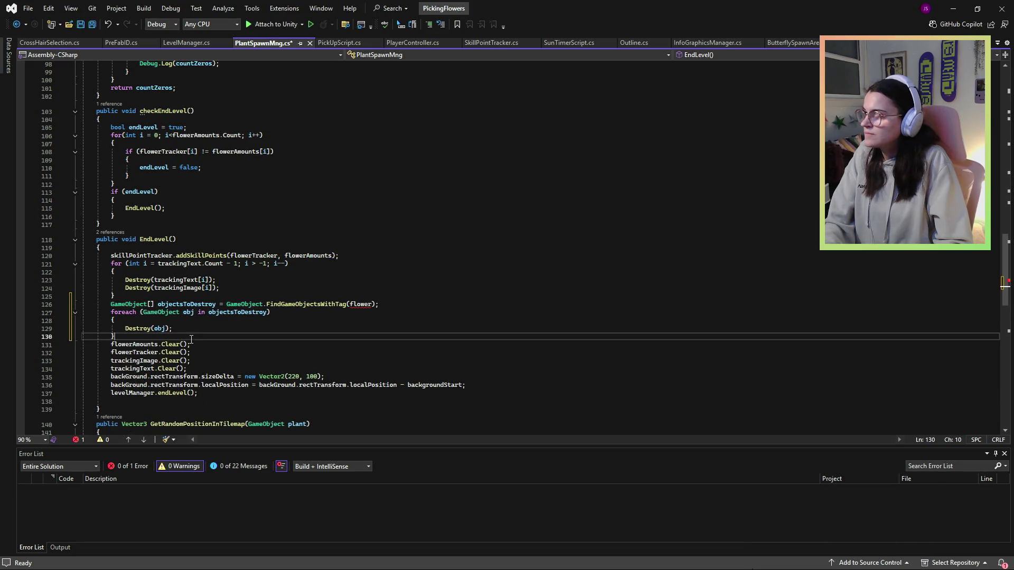
click(81, 25)
click(959, 11)
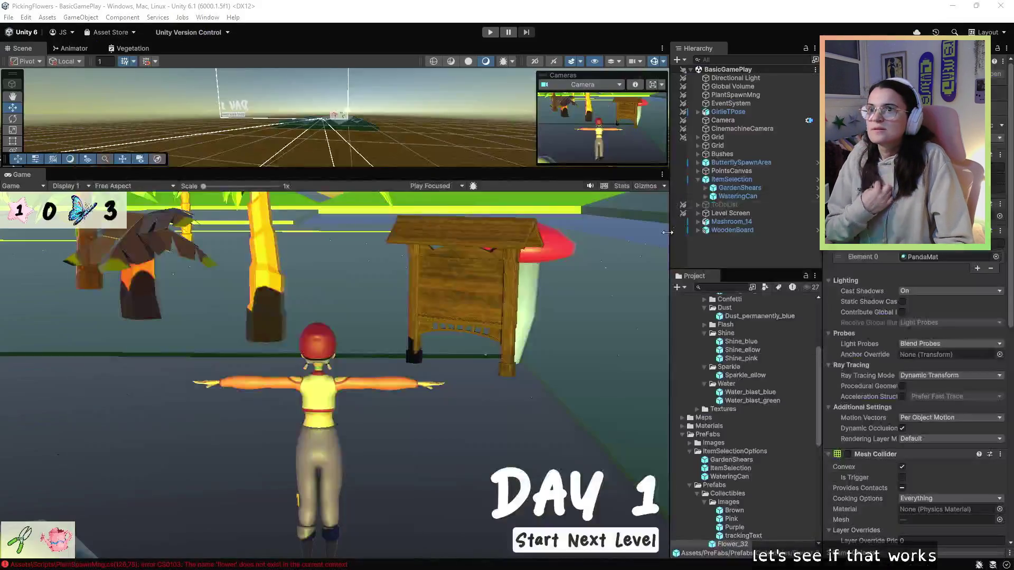
Step: Try to play, then open the CS0103 'flower' error at line 126 of PlantSpawnMng.cs
click(490, 32)
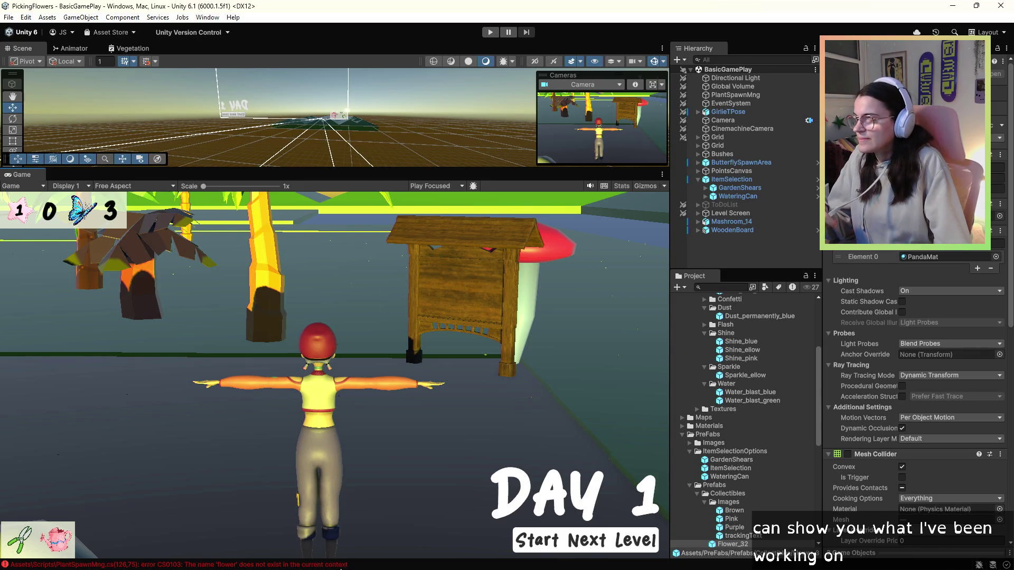
click(341, 565)
double_click(248, 46)
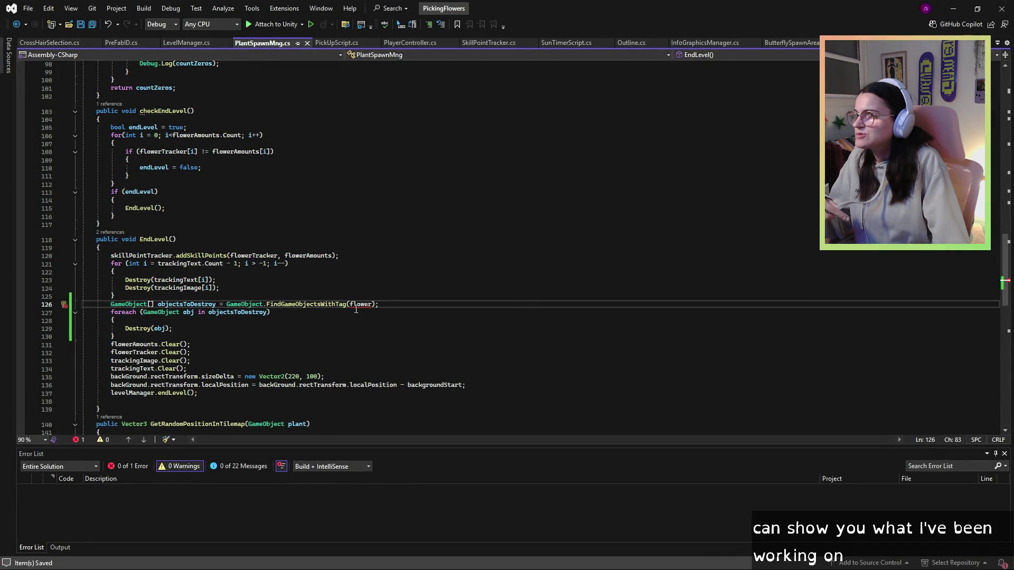
Step: Wrap the flower argument of FindGameObjectsWithTag on line 126 in quotes
double_click(359, 305)
click(354, 305)
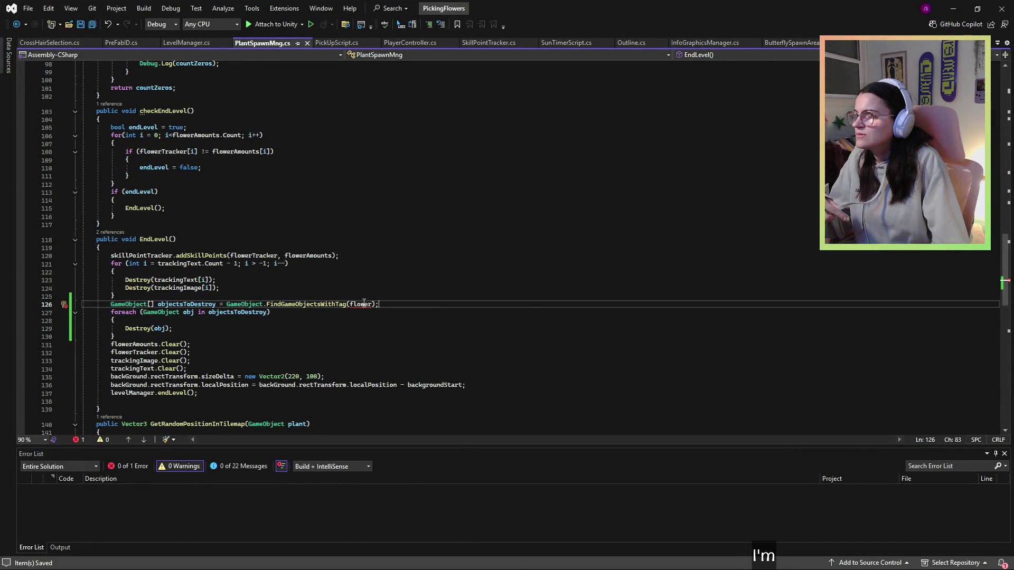
text(F'')
key(BackSpace)
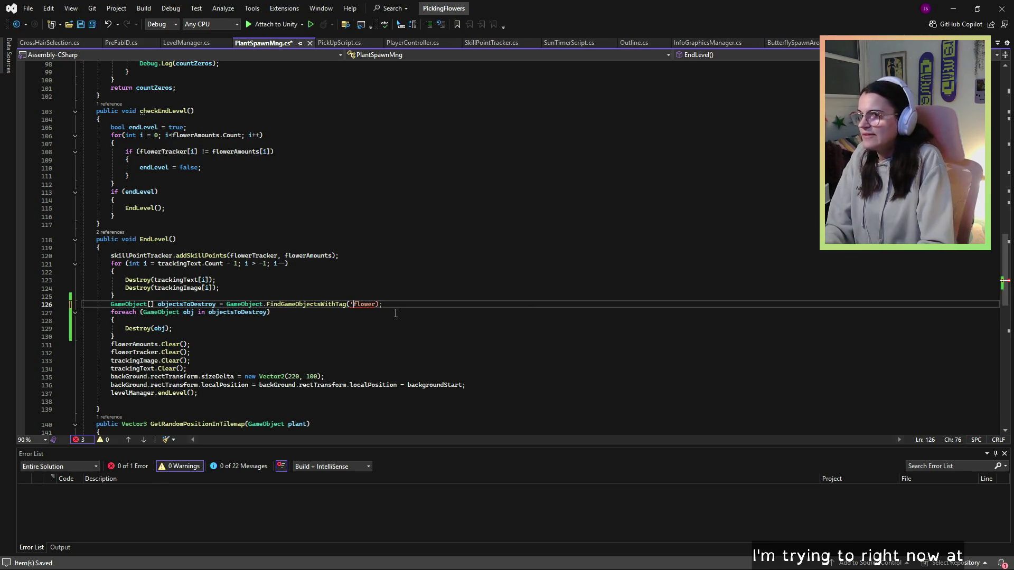
key(Right)
key(Right)
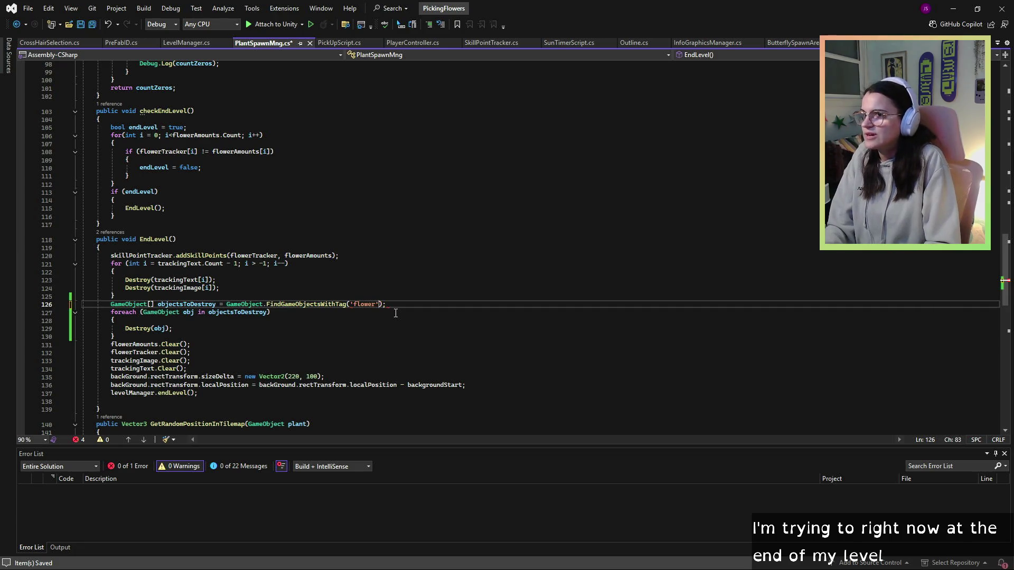
click(422, 127)
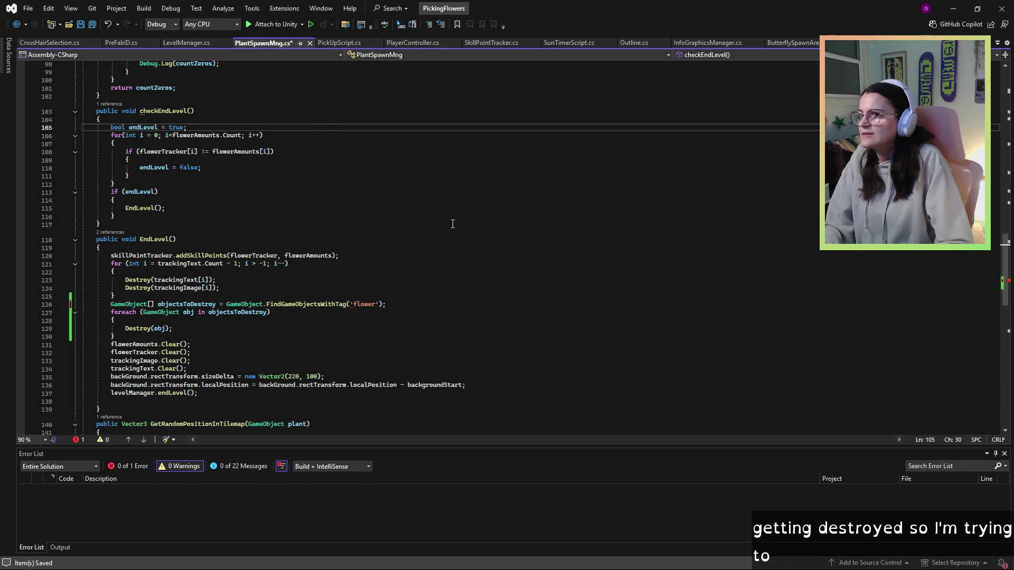
Step: Check how the flower tag is used in PickUpScript.cs, PlayerController.cs and LevelManager.cs
click(362, 44)
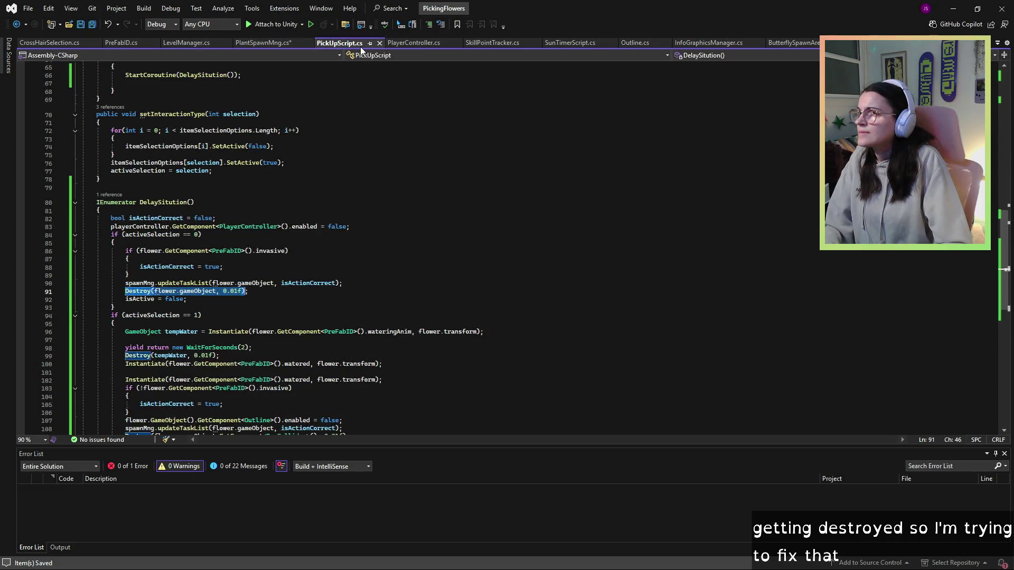
scroll(288, 298, down, 2)
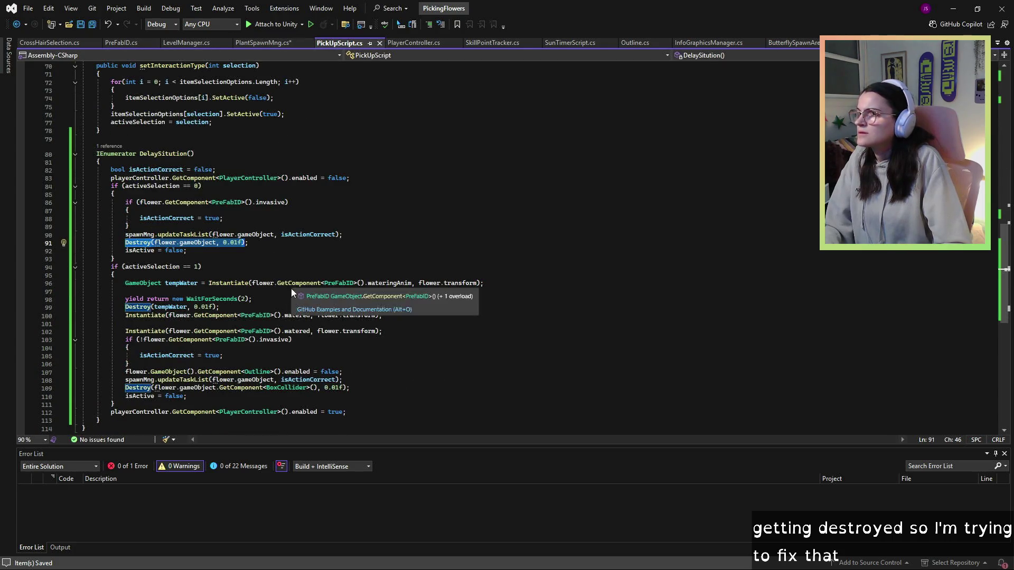
scroll(186, 297, up, 3)
scroll(274, 285, up, 6)
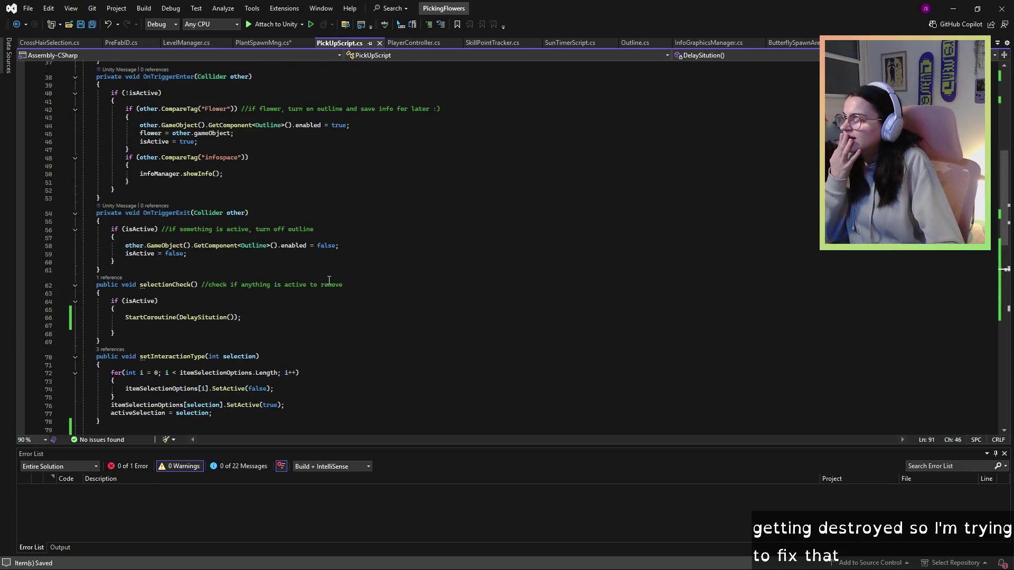
scroll(284, 245, up, 6)
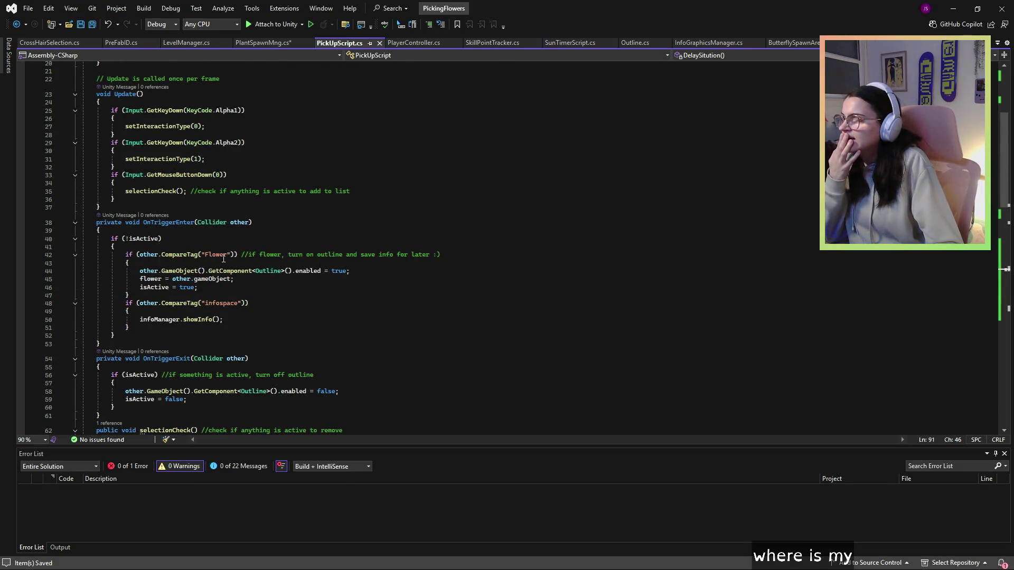
click(406, 45)
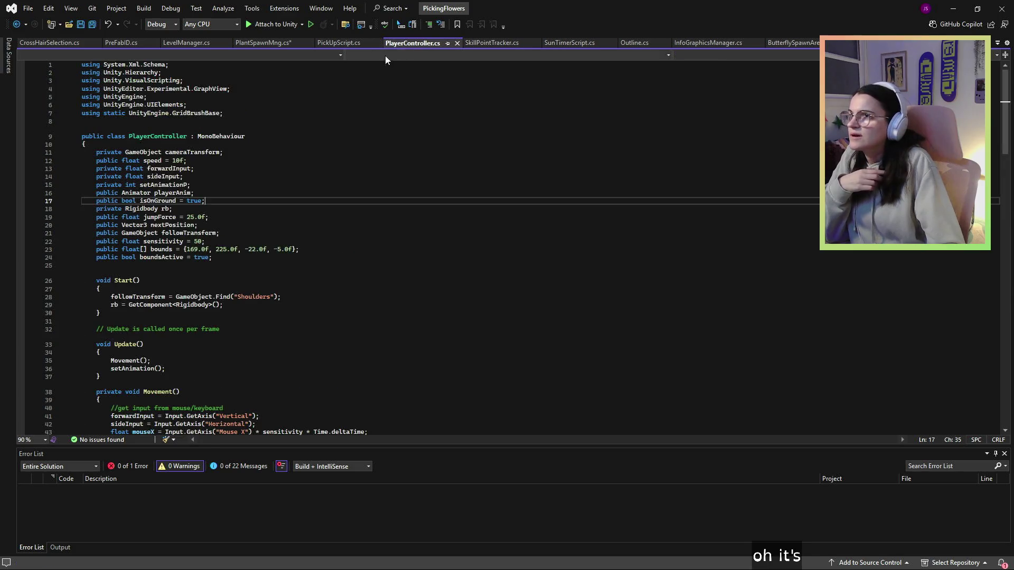
click(201, 46)
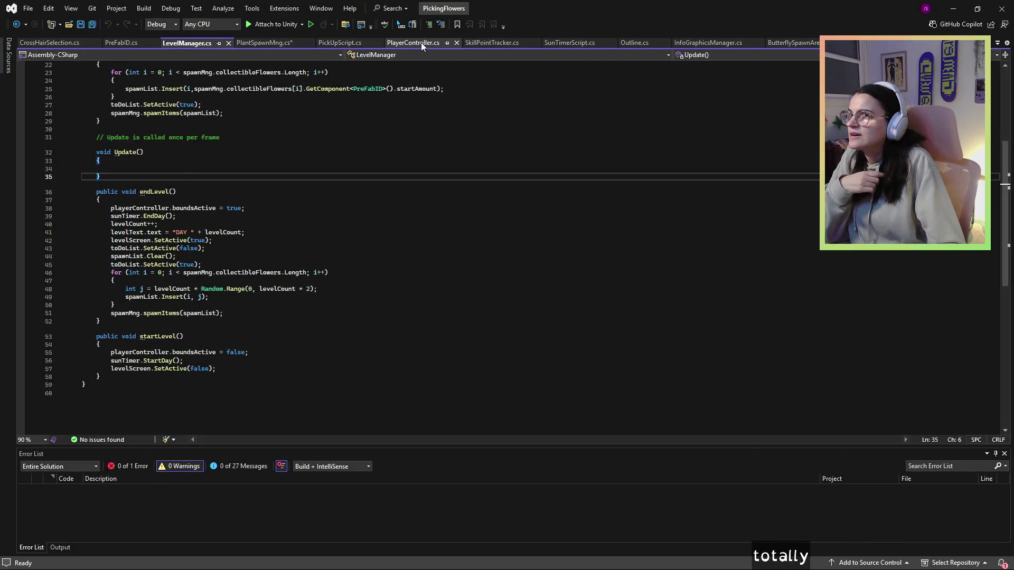
click(423, 42)
Step: Finalize the tag as "Flower" in PlantSpawnMng.cs, return to Unity and close the Console
click(251, 44)
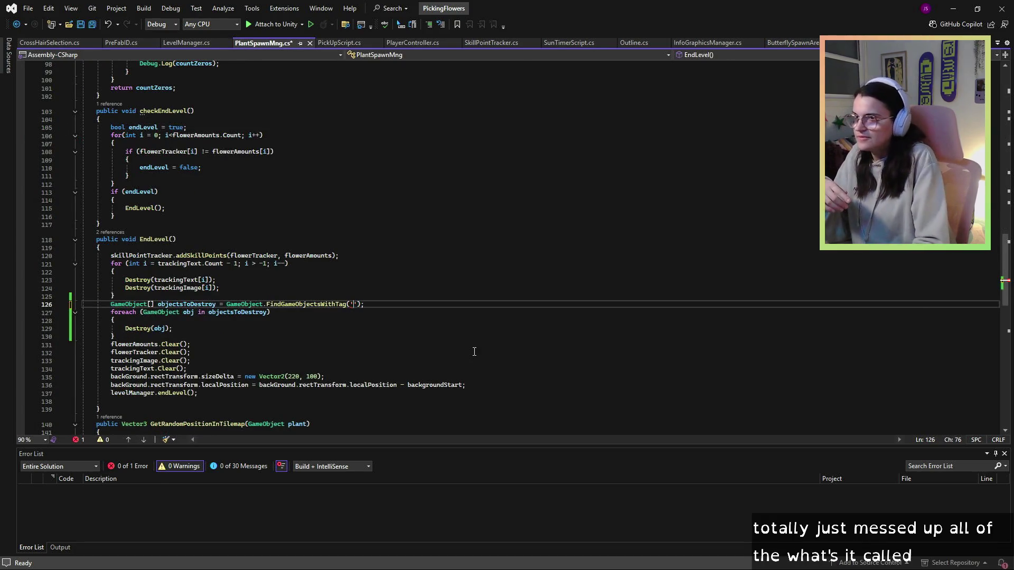
key(BackSpace)
key(BackSpace)
text(Flower)
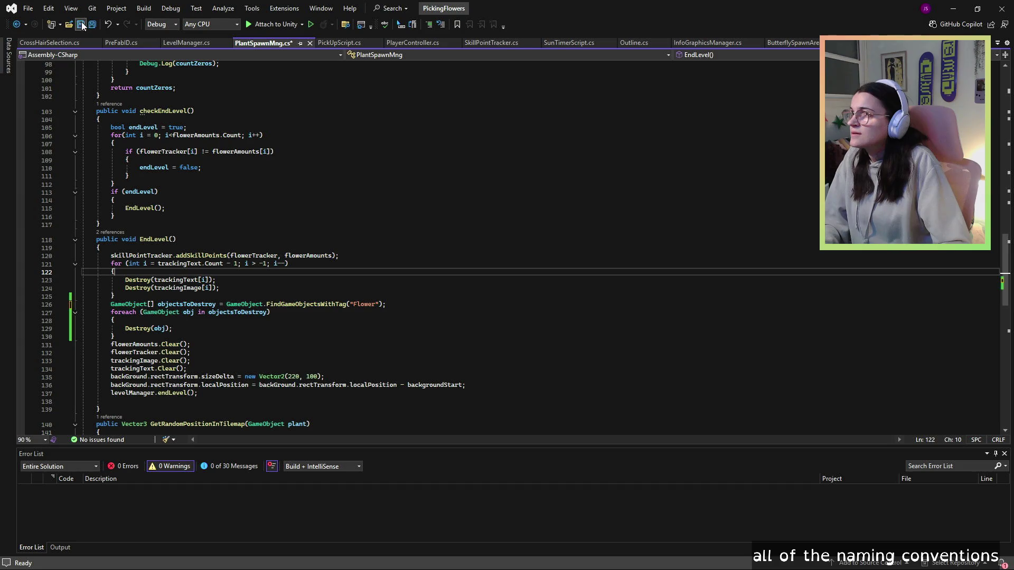
key(alt+Tab)
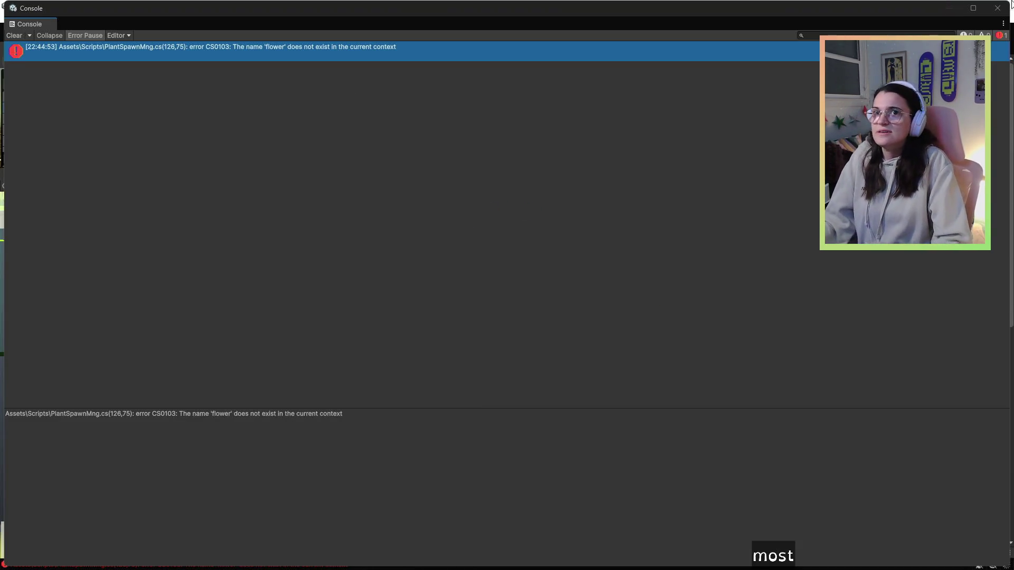
click(997, 16)
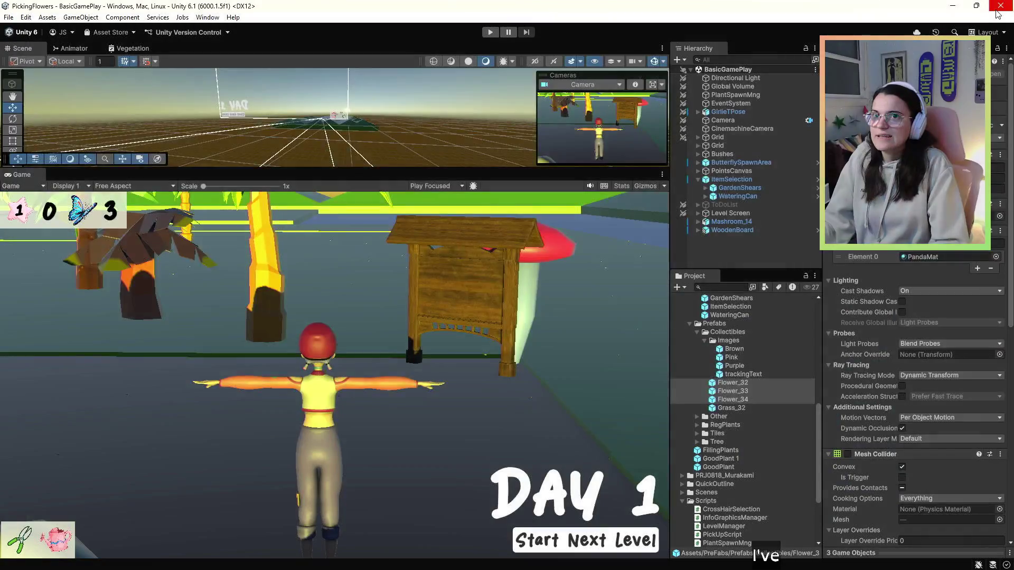
Step: Enter Play mode, dismiss the Day 1 screen and walk onto the flower field
click(491, 32)
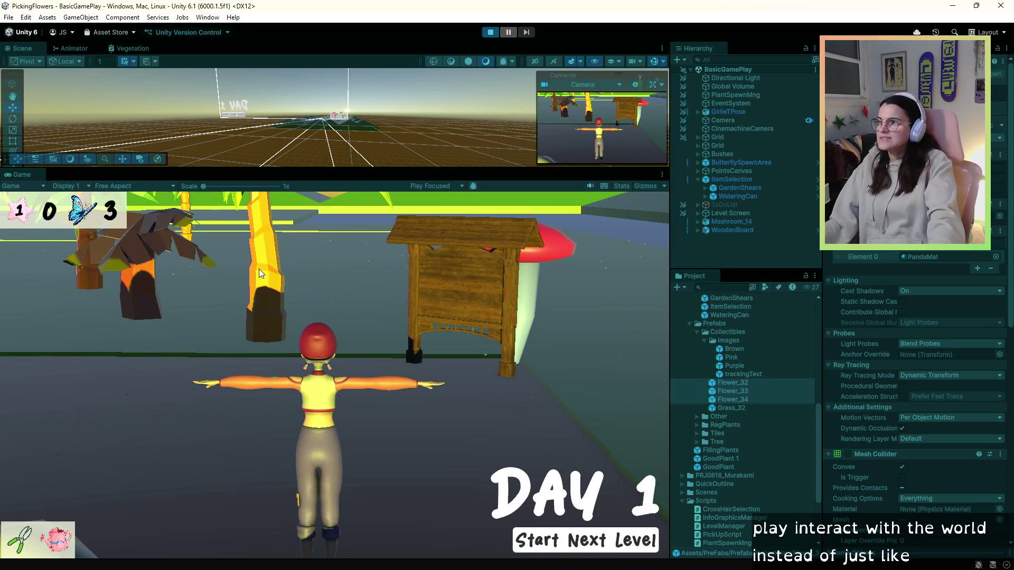
click(559, 535)
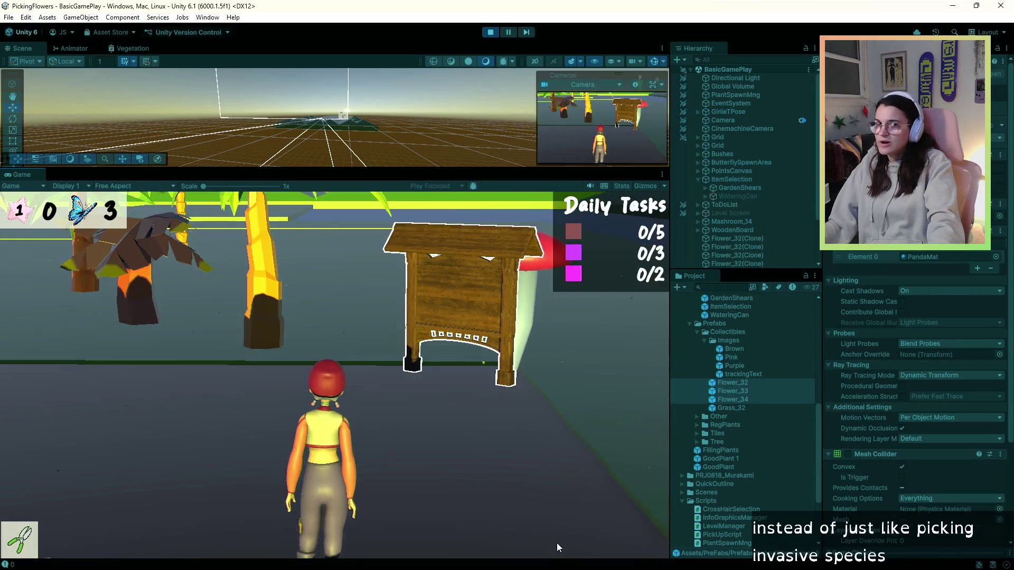
key(w)
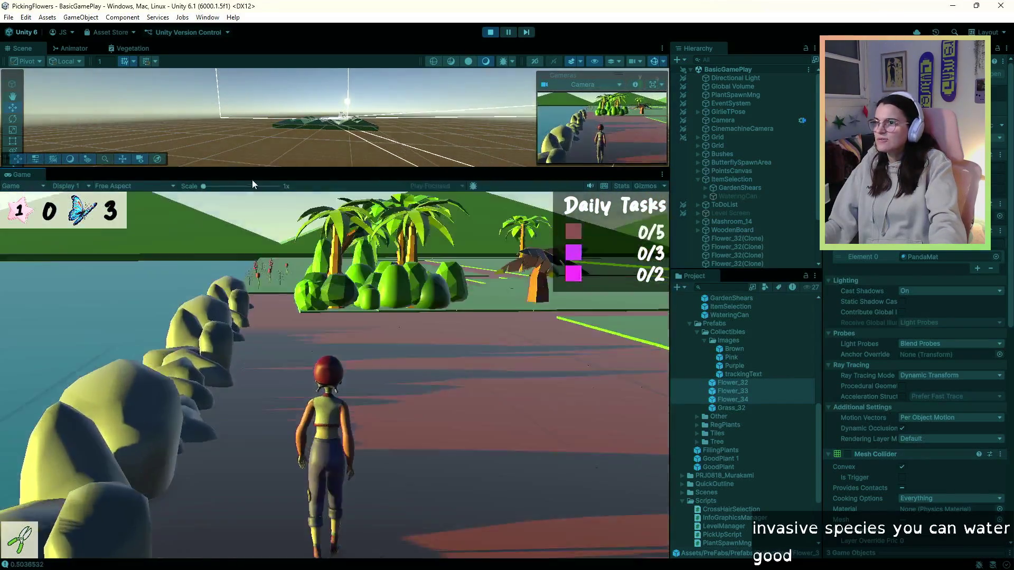
key(w)
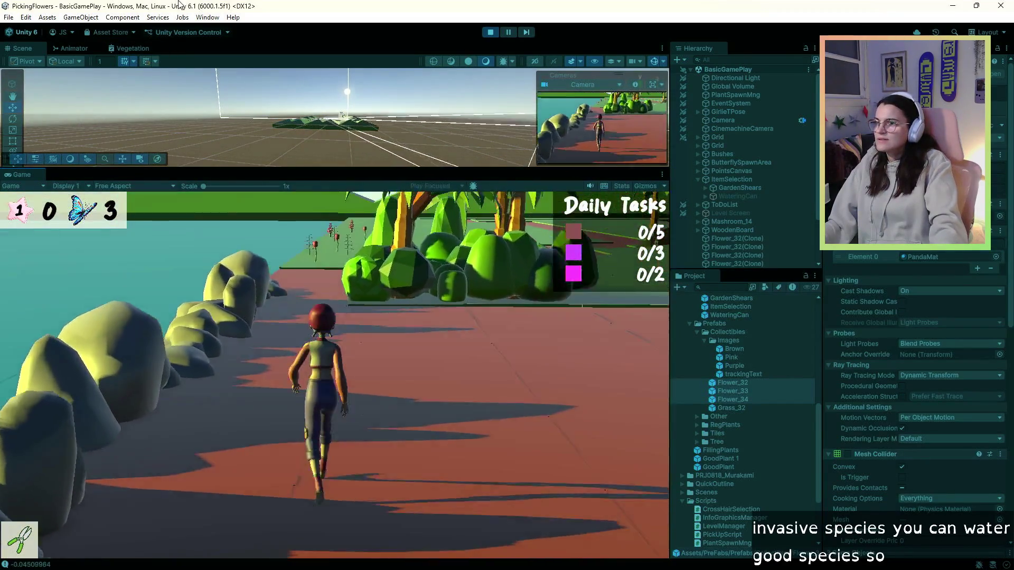
key(w)
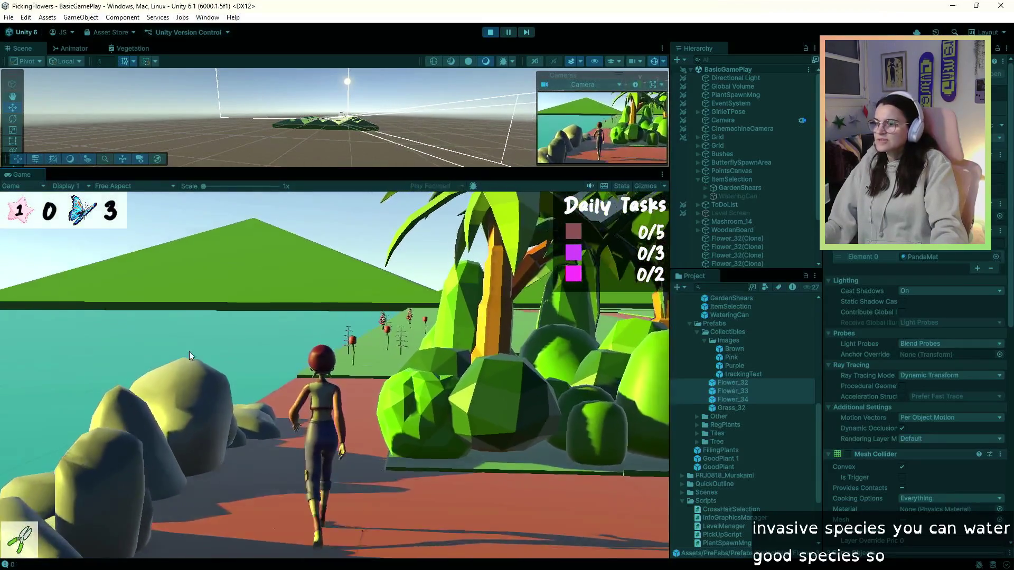
key(w)
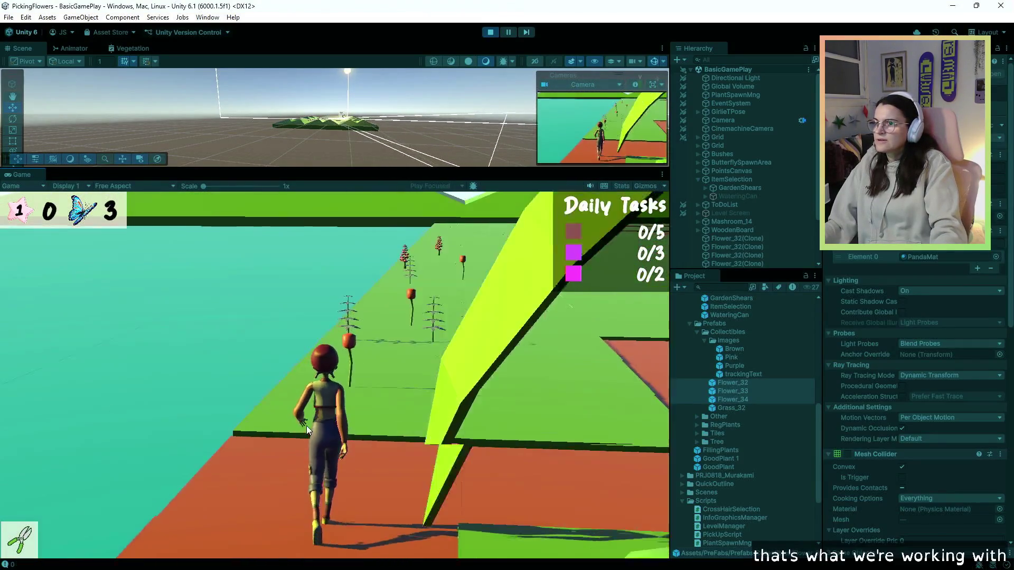
Step: Pick the flower in front of the character, then walk over and water the next plant
key(w)
click(322, 454)
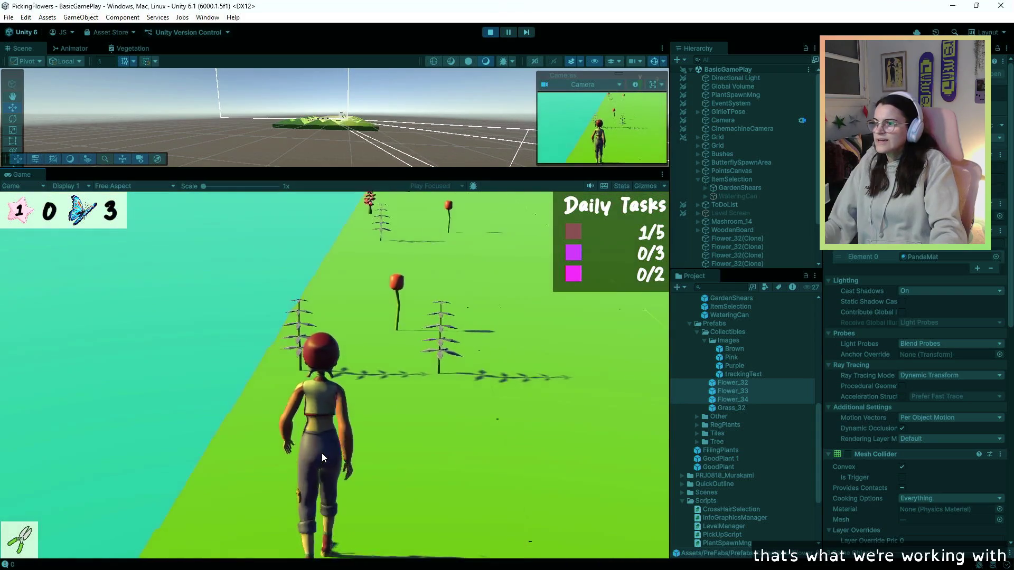
scroll(322, 453, down, 1)
key(w)
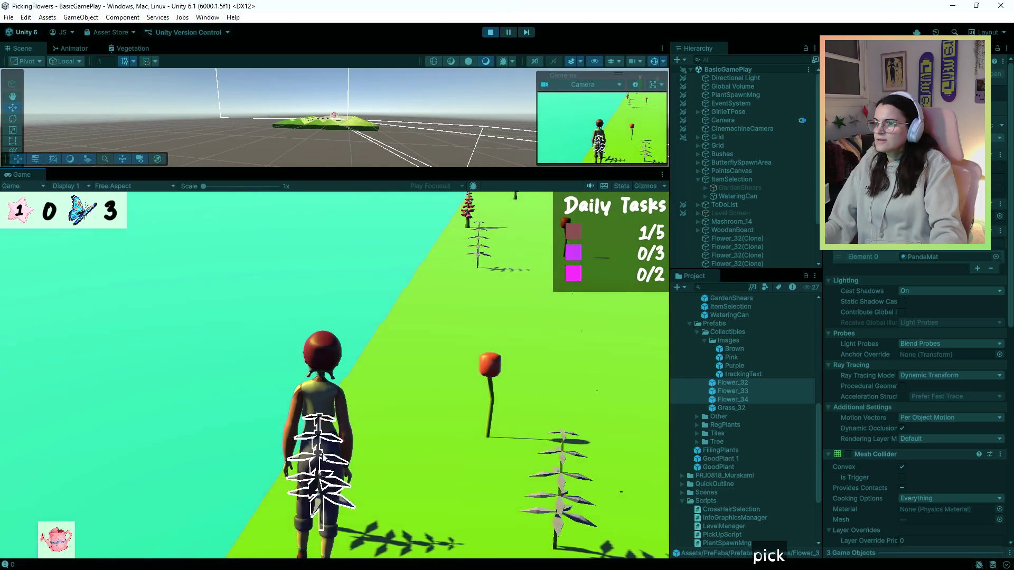
key(w)
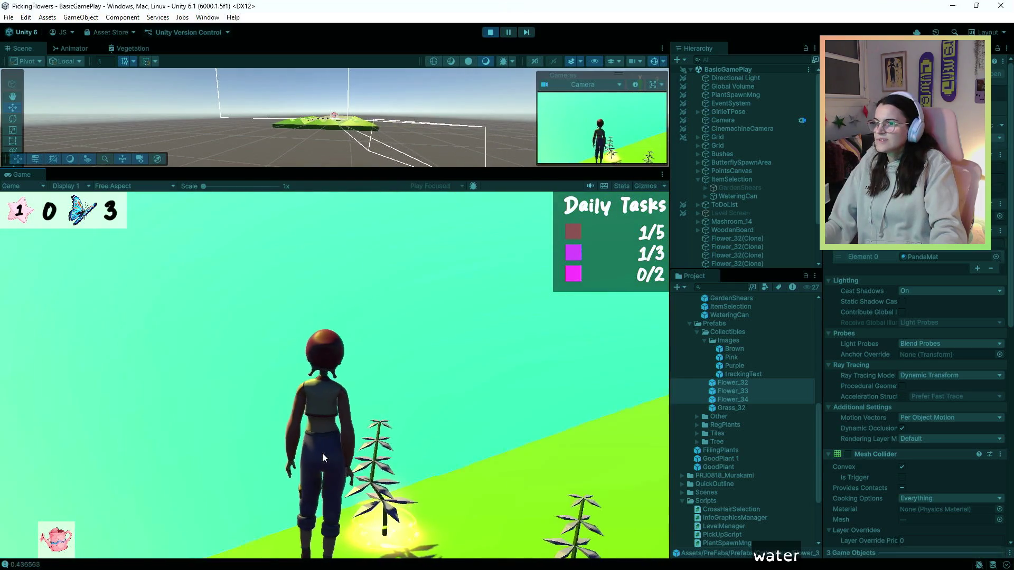
key(w)
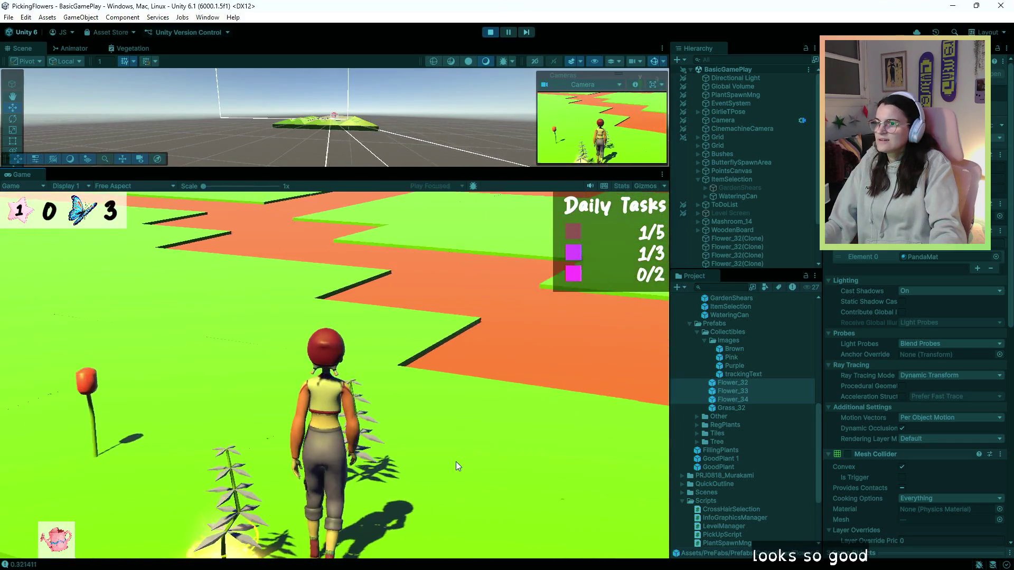
key(w)
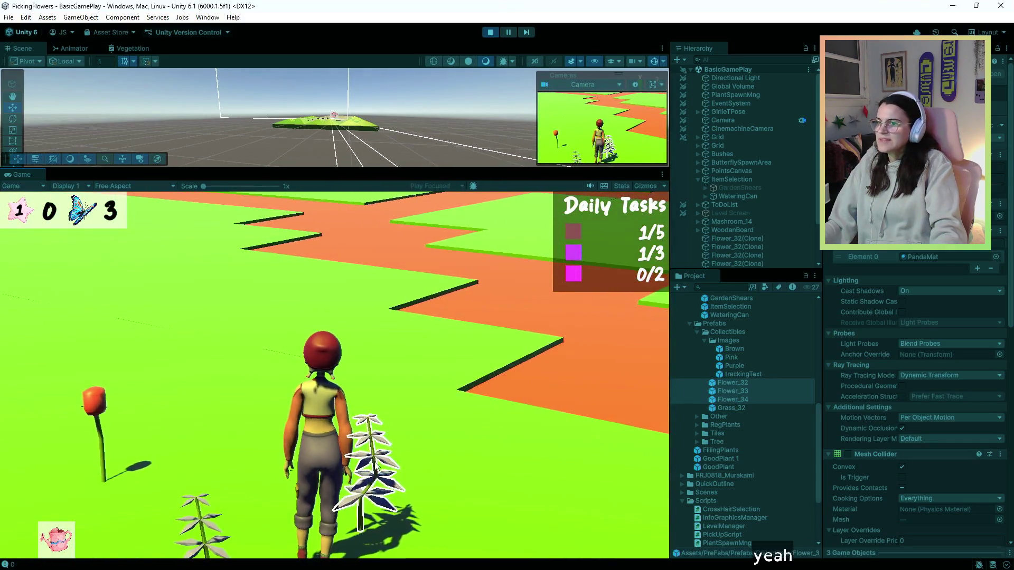
click(456, 477)
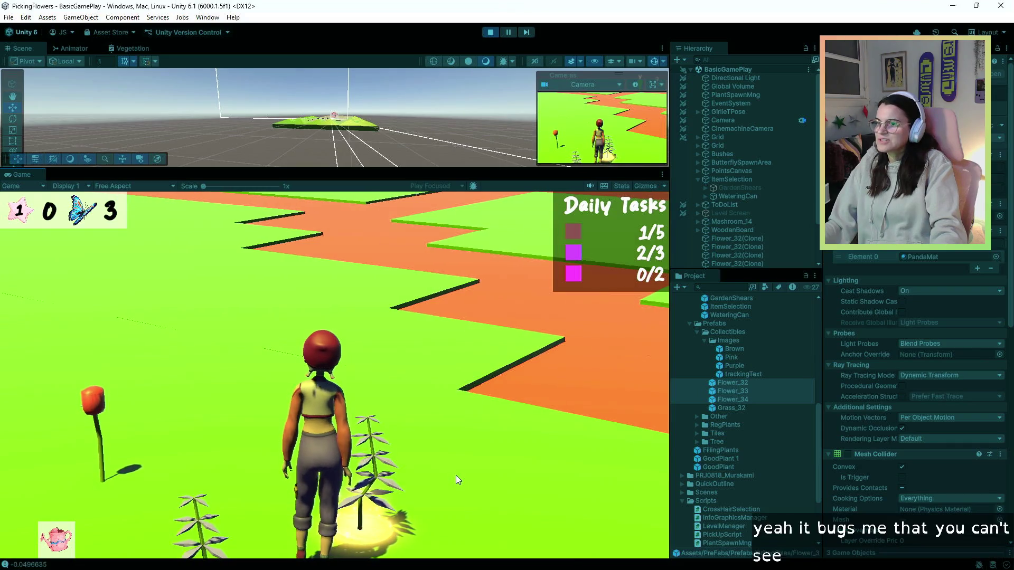
Step: Walk along the field edge and water two more outlined plants with the watering can
key(w)
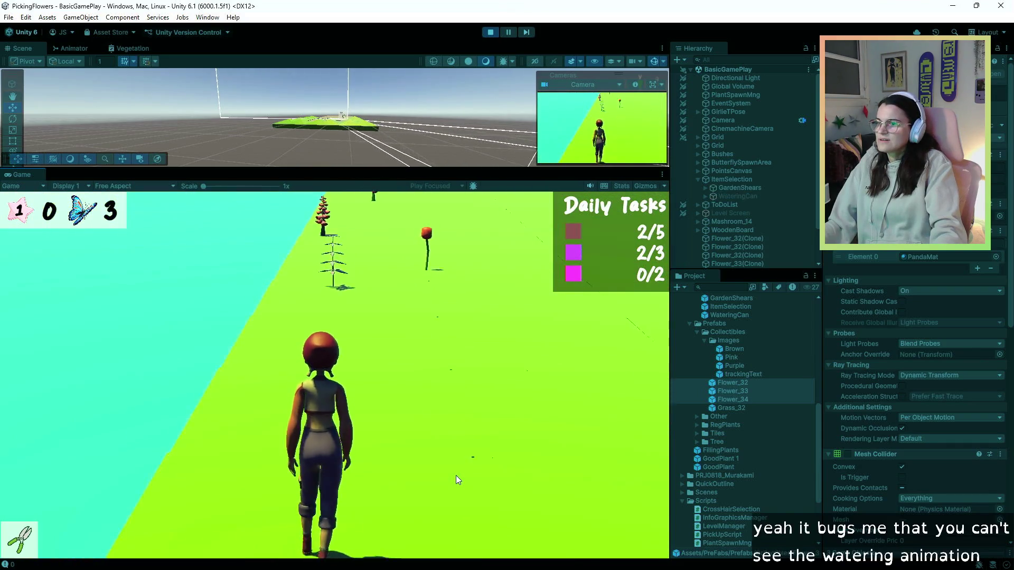
key(w)
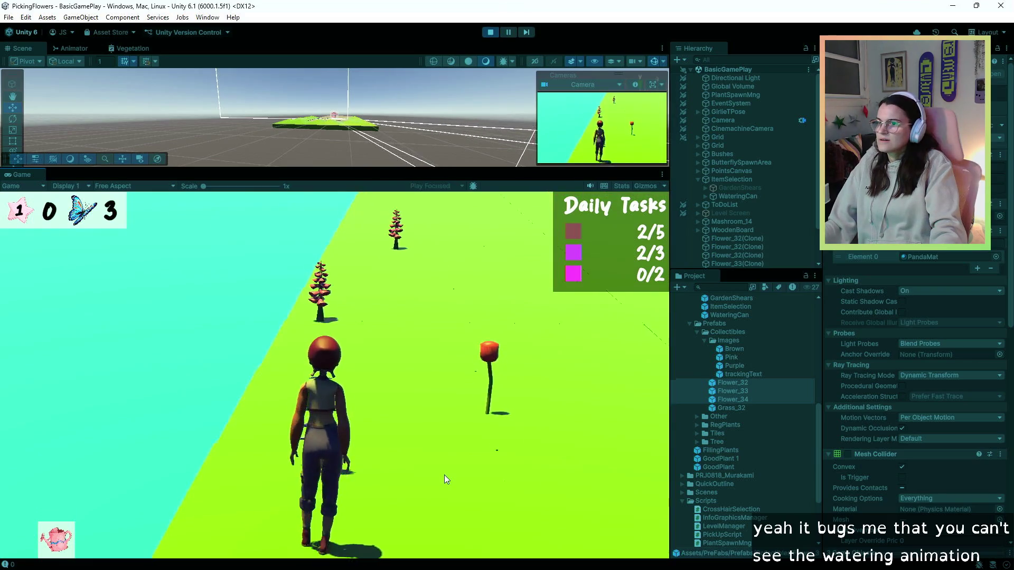
key(w)
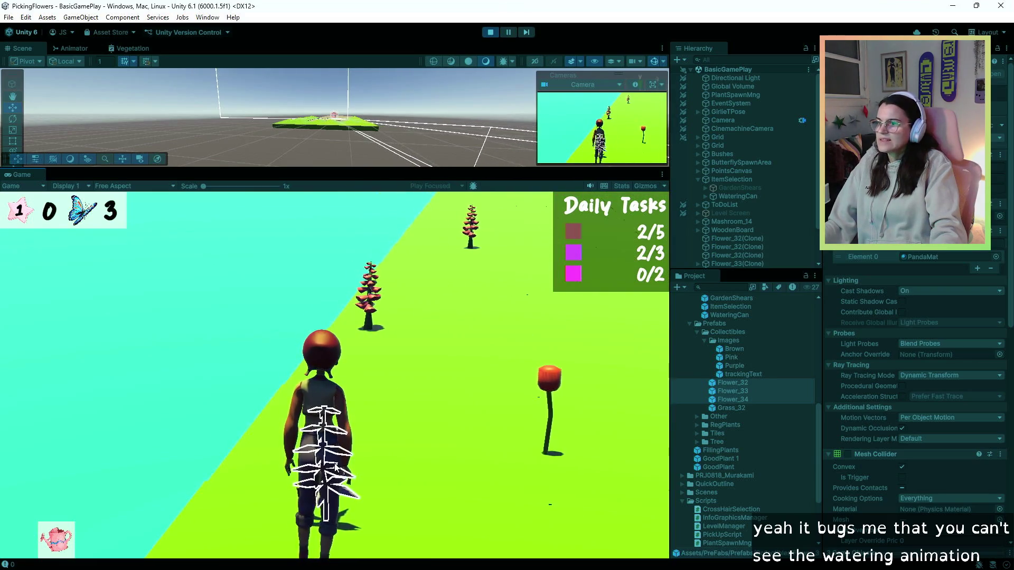
click(336, 467)
key(w)
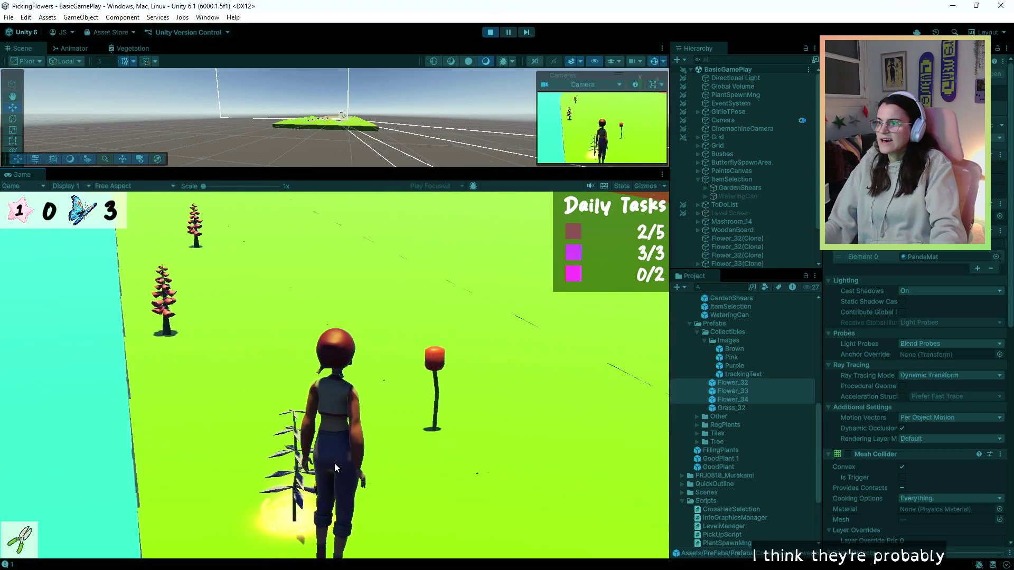
key(w)
scroll(336, 468, down, 1)
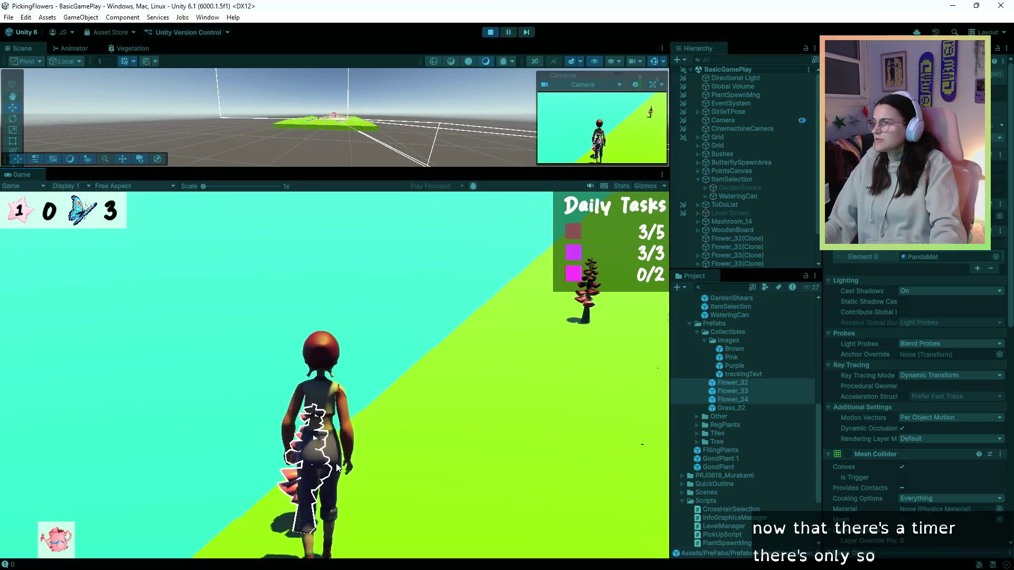
click(336, 463)
Step: Water the plant at the character's feet twice and reposition beside the flower
key(w)
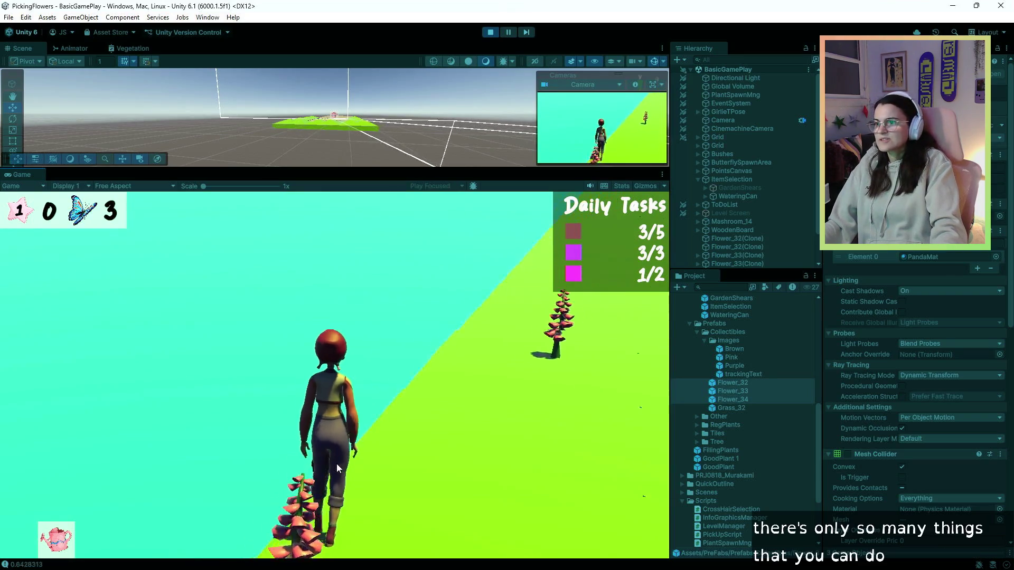
click(395, 471)
key(d)
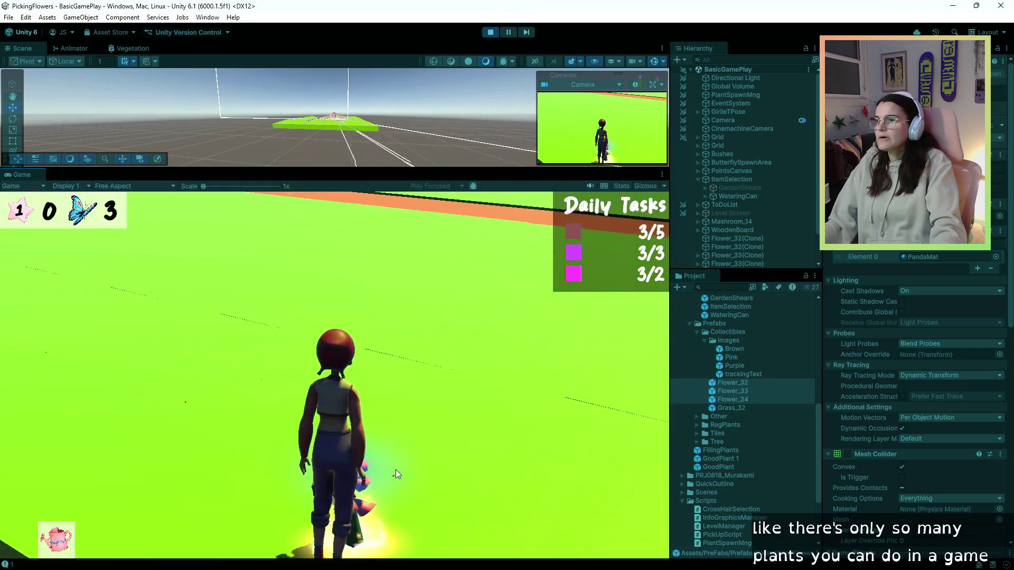
click(395, 470)
key(a)
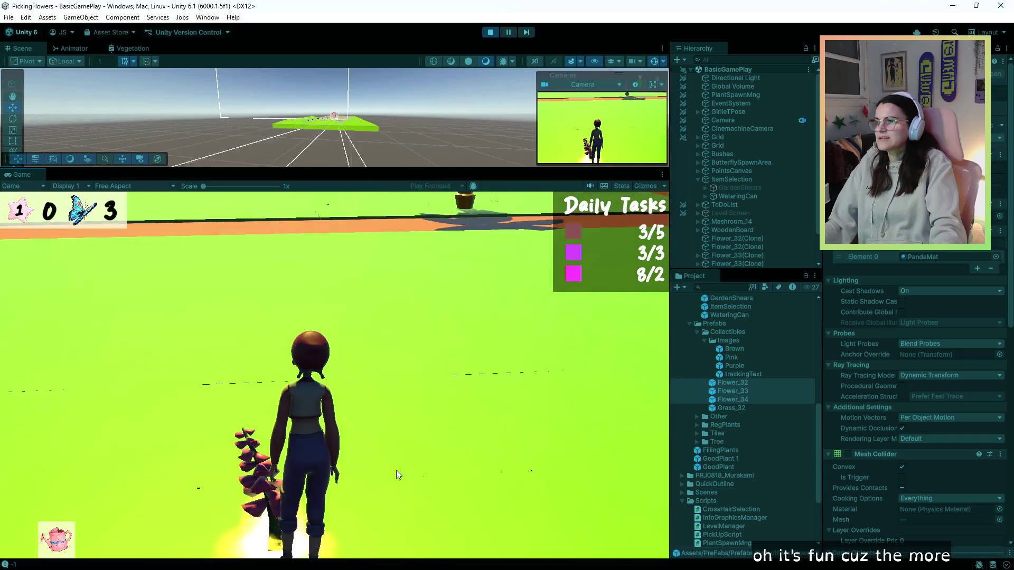
key(a)
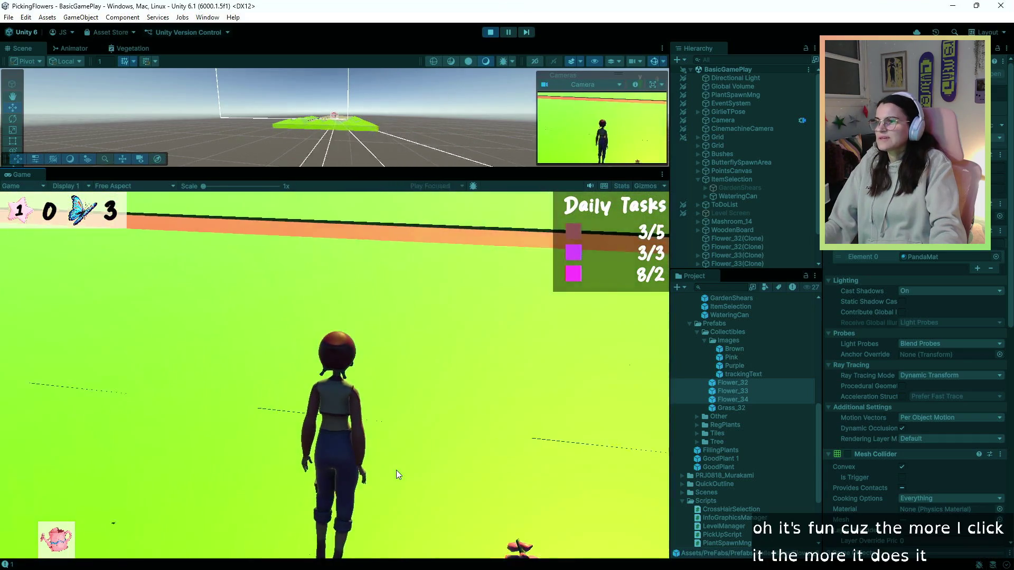
Step: Walk along the red path past the bushes and palm trees, switching to the garden shears
key(w)
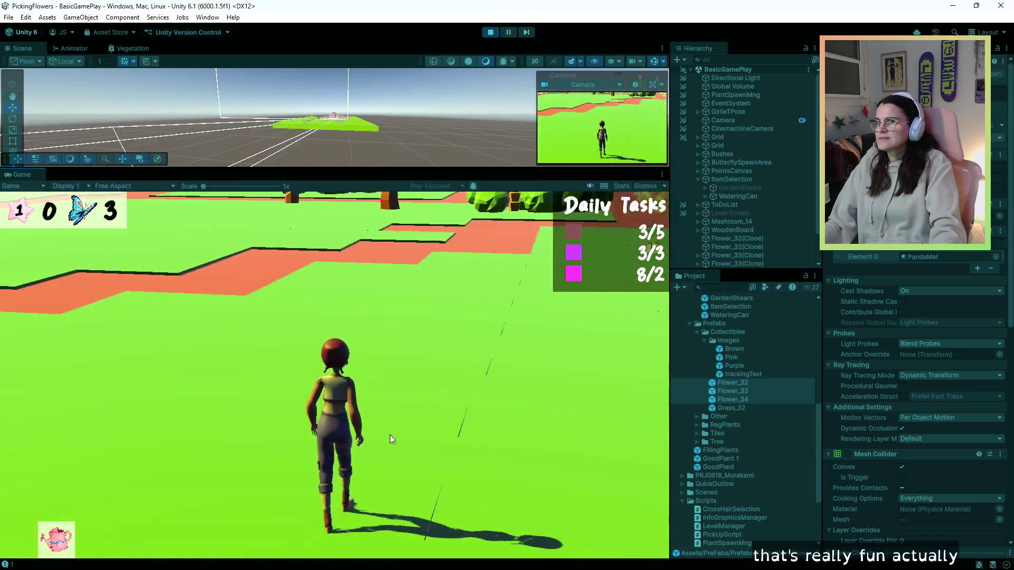
key(w)
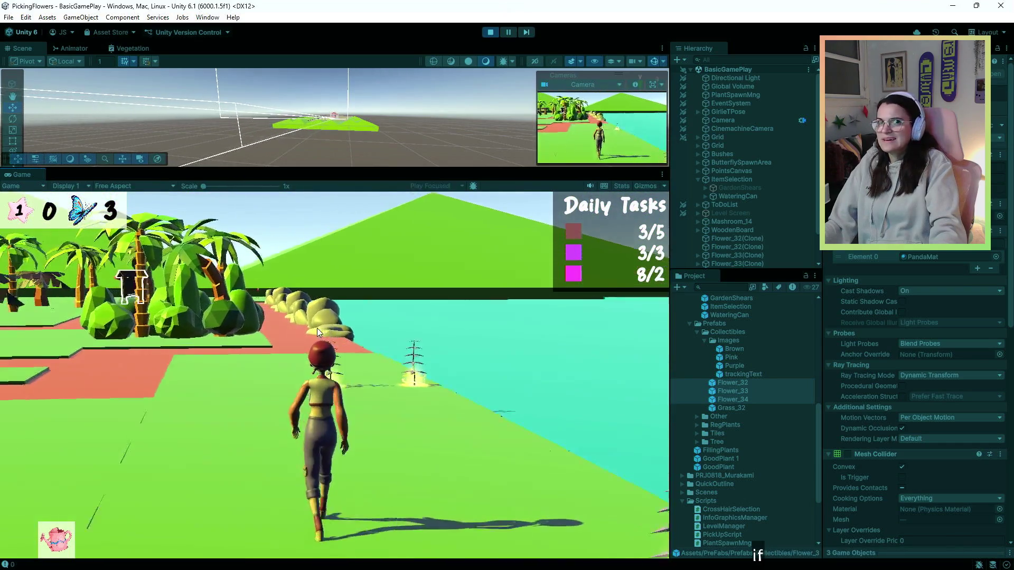
key(w)
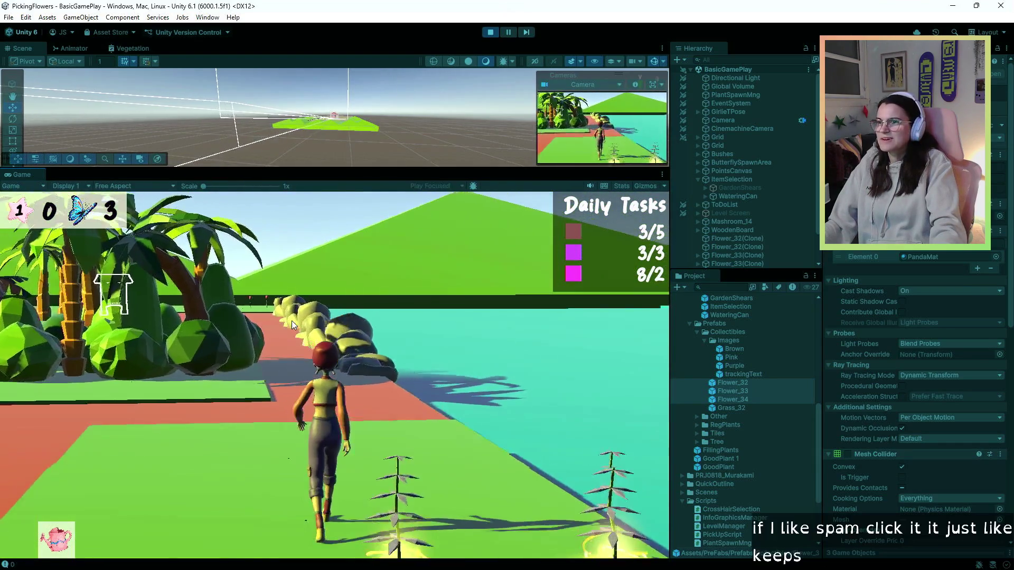
key(w)
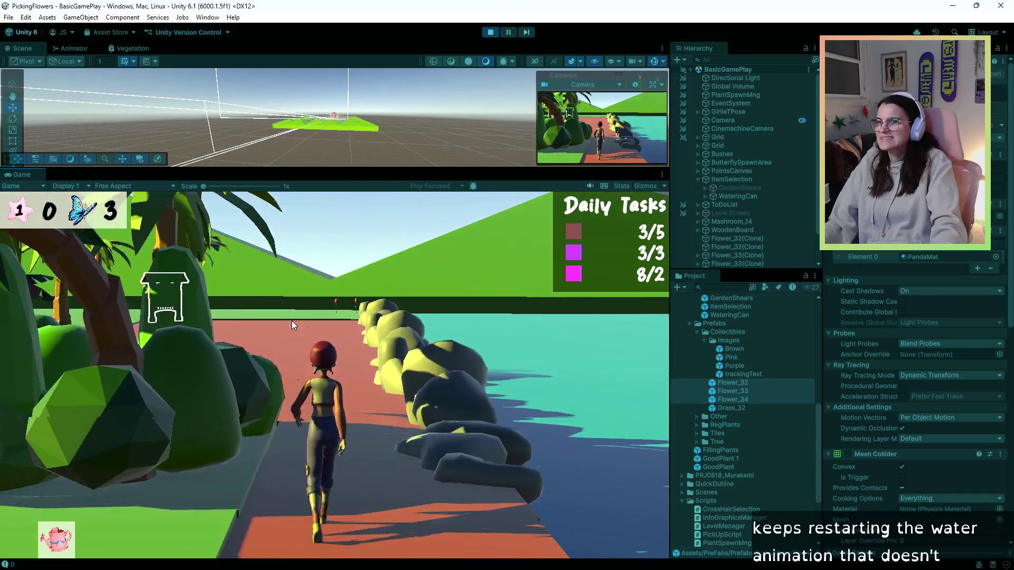
key(w)
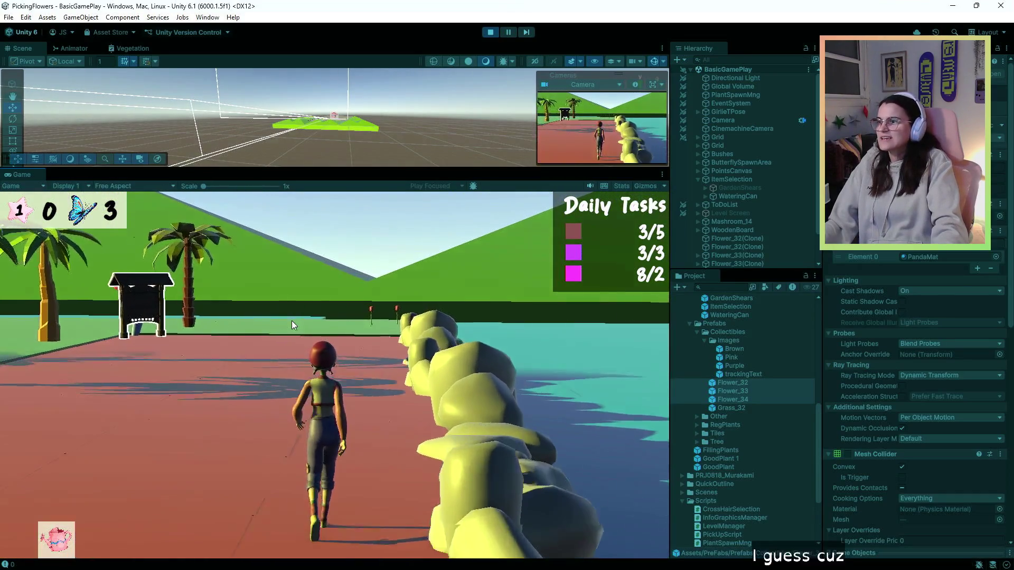
scroll(292, 322, down, 1)
Step: As Day 2 begins, walk past the signboards, dismiss the ACACIA card, and reach the seaside path
key(w)
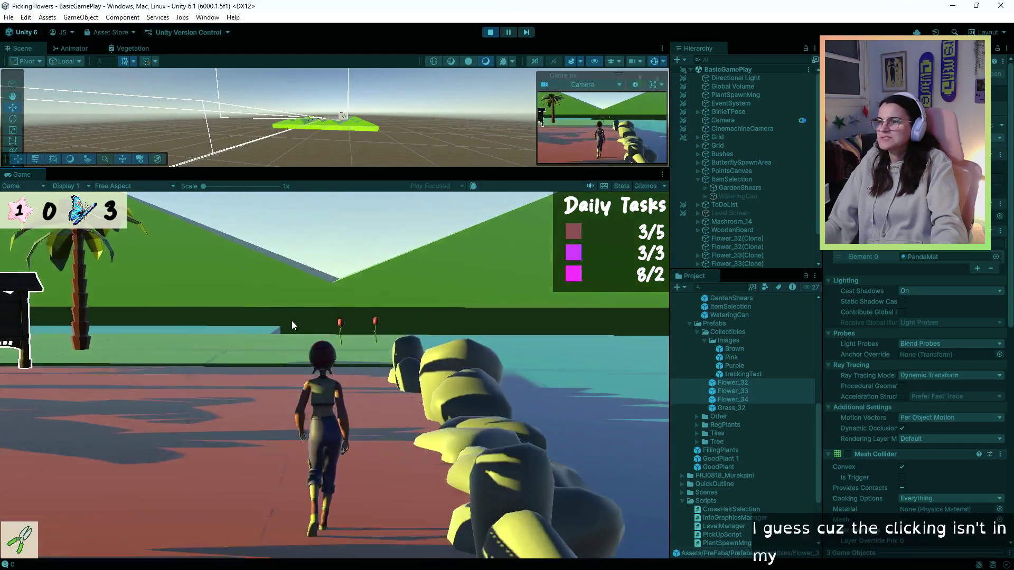
key(w)
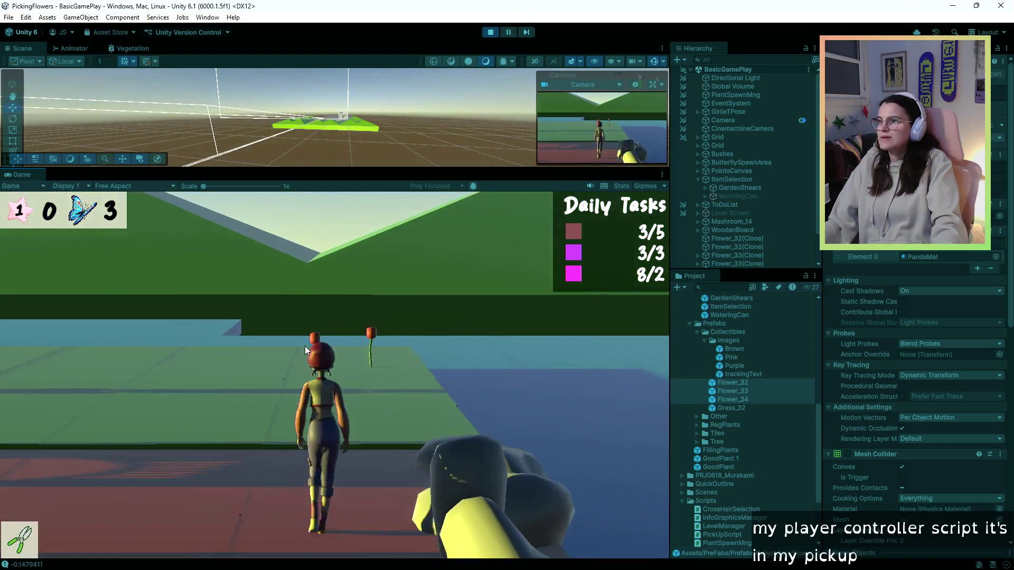
key(w)
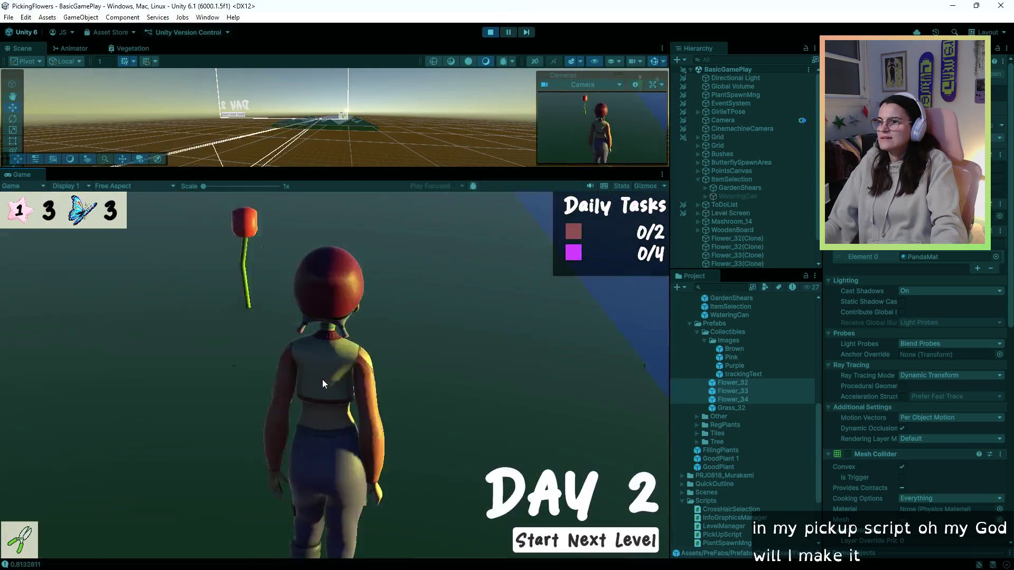
key(a)
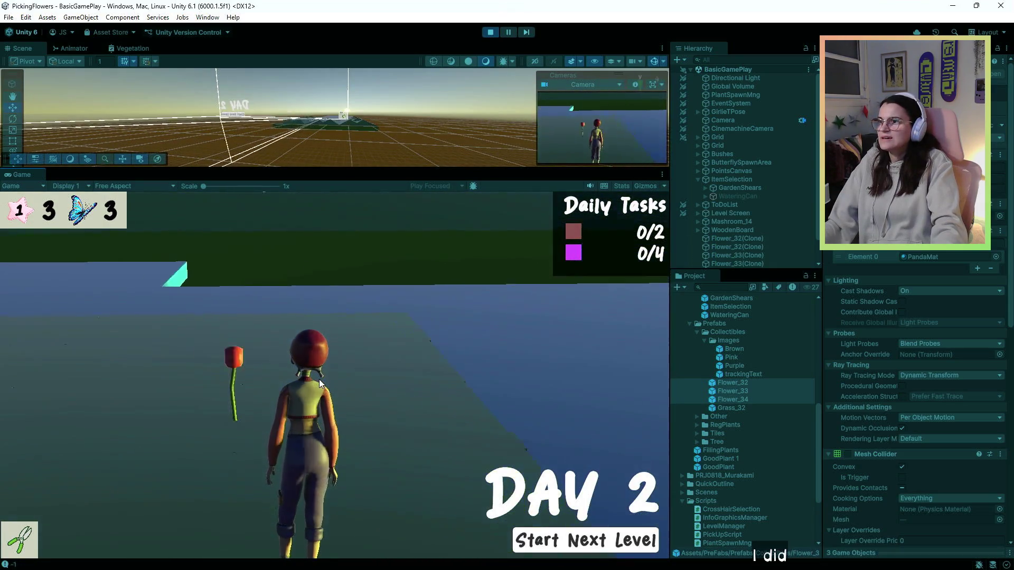
key(w)
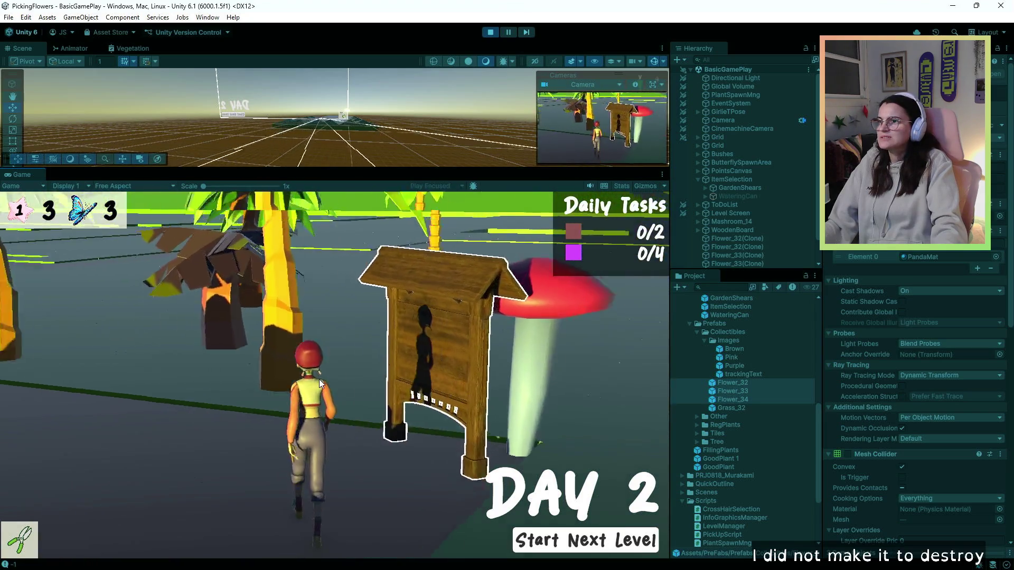
key(a)
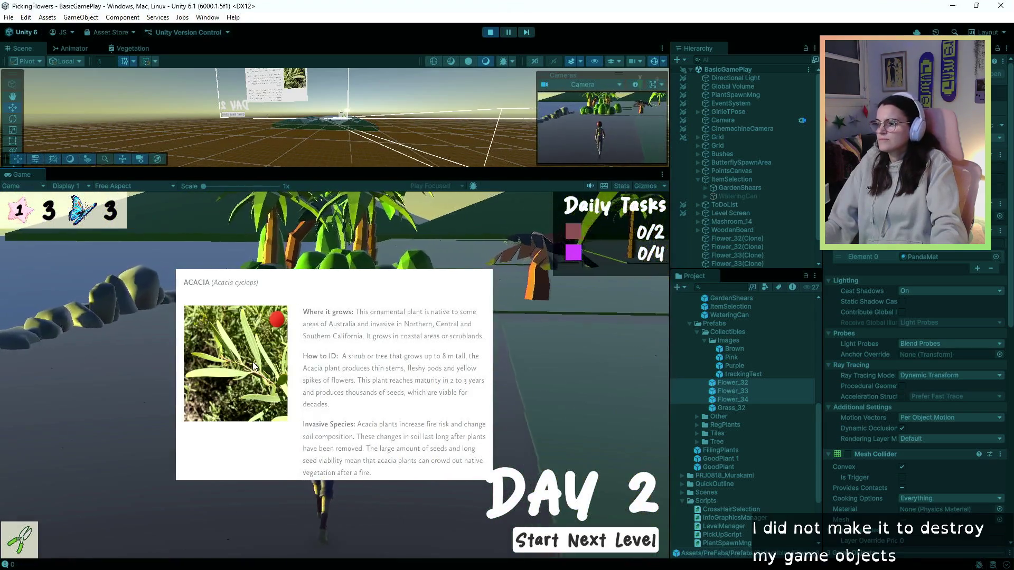
key(a)
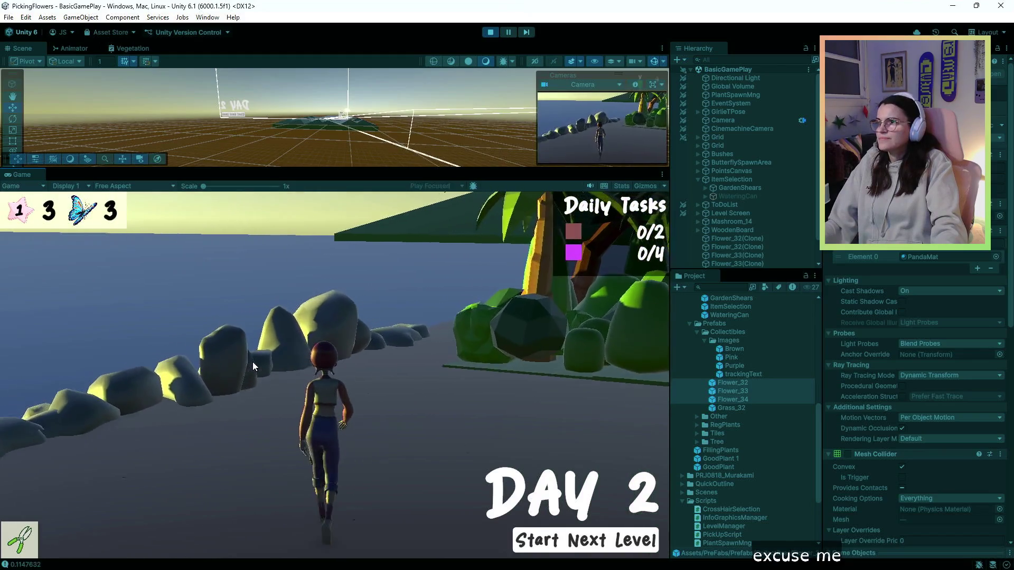
key(a)
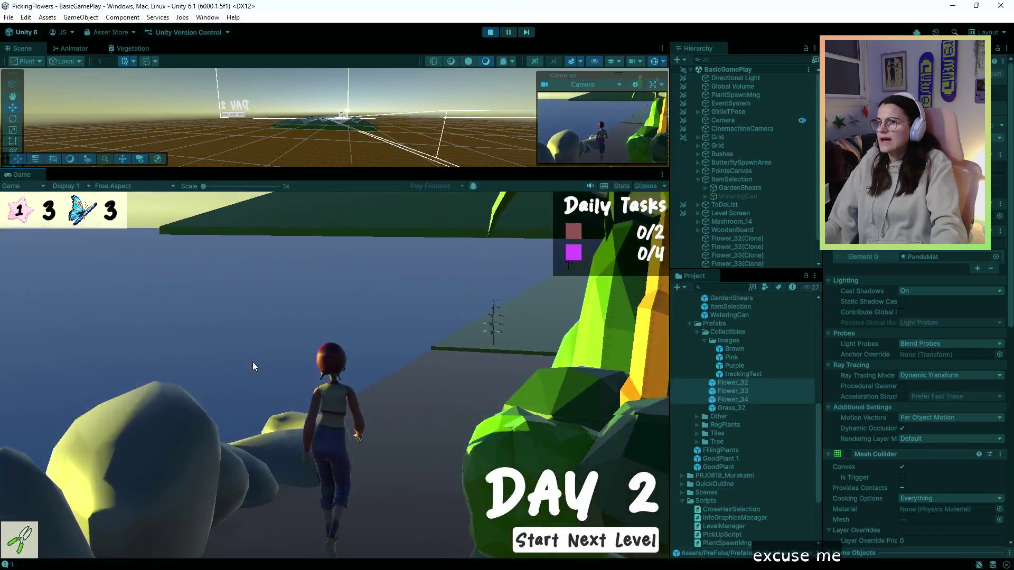
key(d)
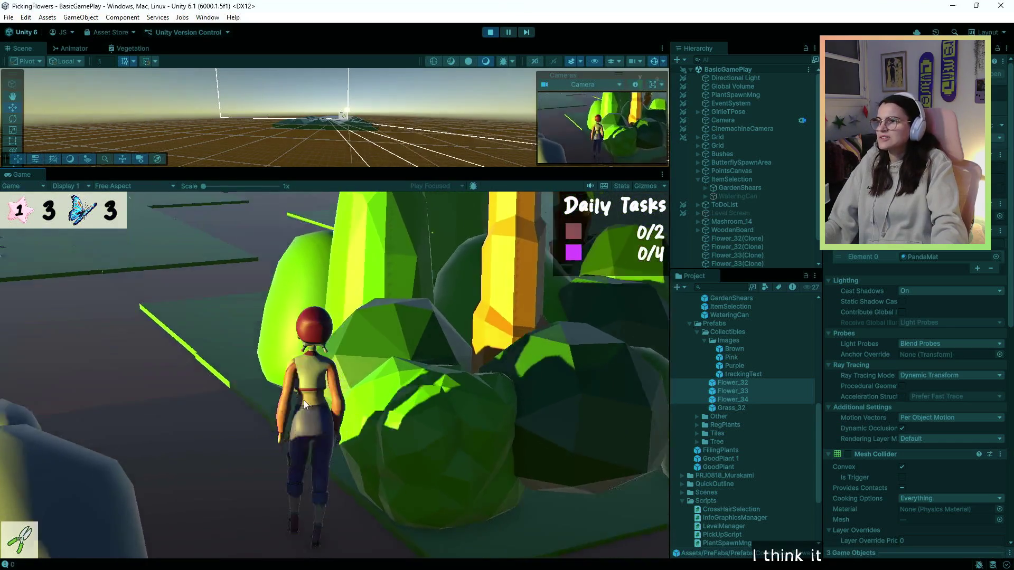
key(a)
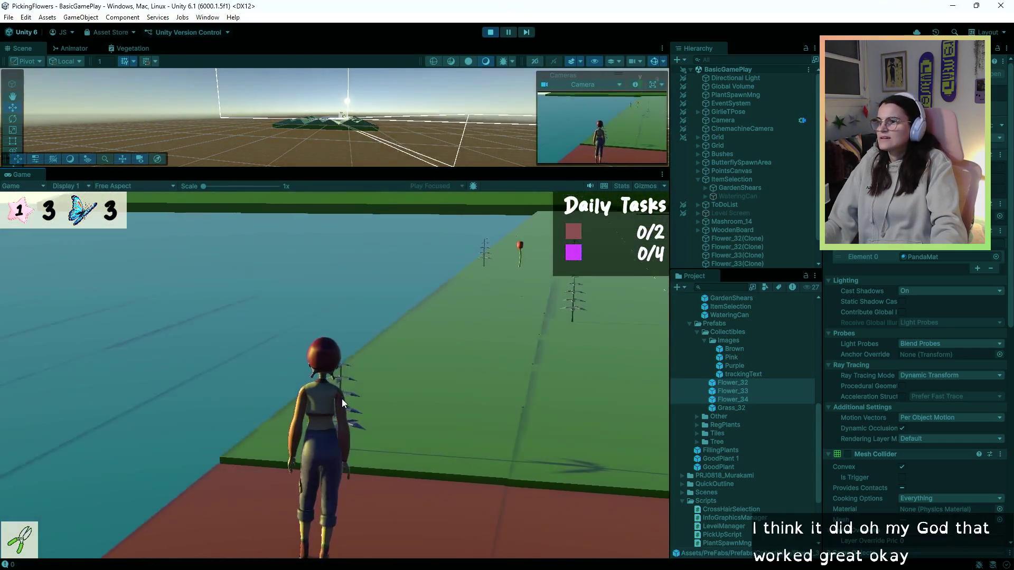
Step: Water the outlined plant with the watering can, then head toward the red path
key(2)
click(358, 410)
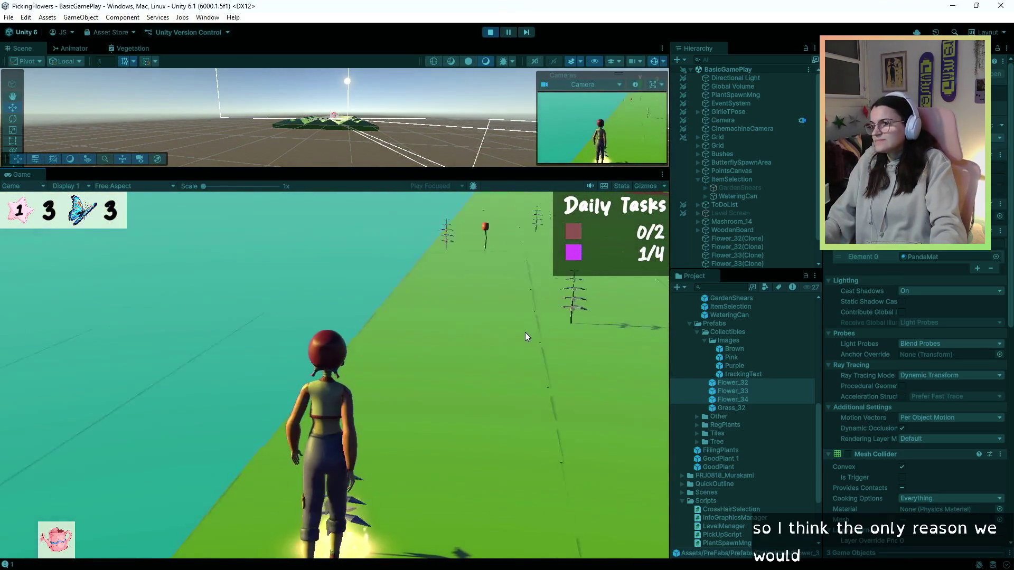
key(w)
key(1)
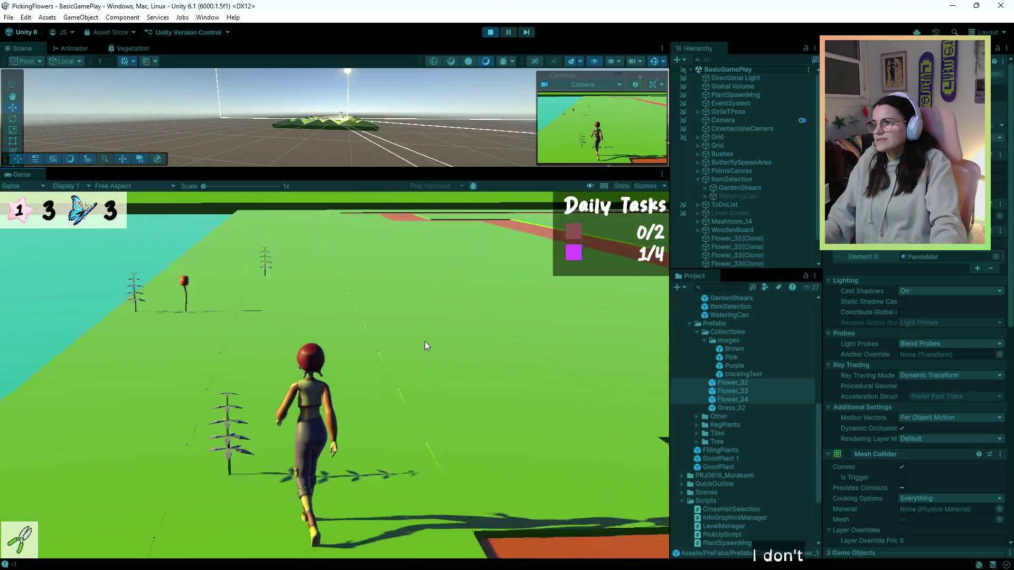
key(2)
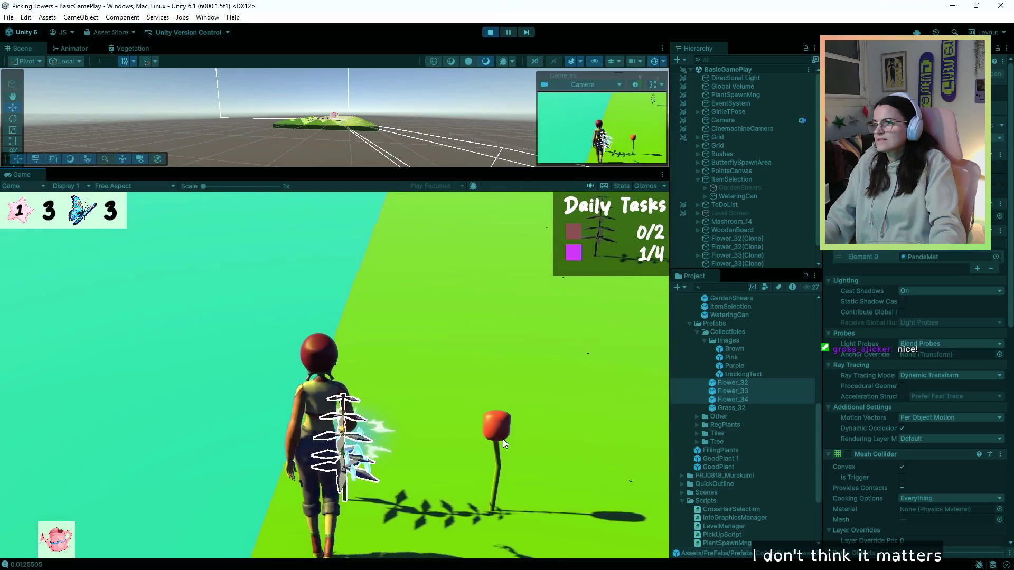
Step: Pick the red flower with the shears and water another plant, finishing Day 2 at 2/2 and 3/4
click(502, 439)
key(1)
click(503, 439)
key(2)
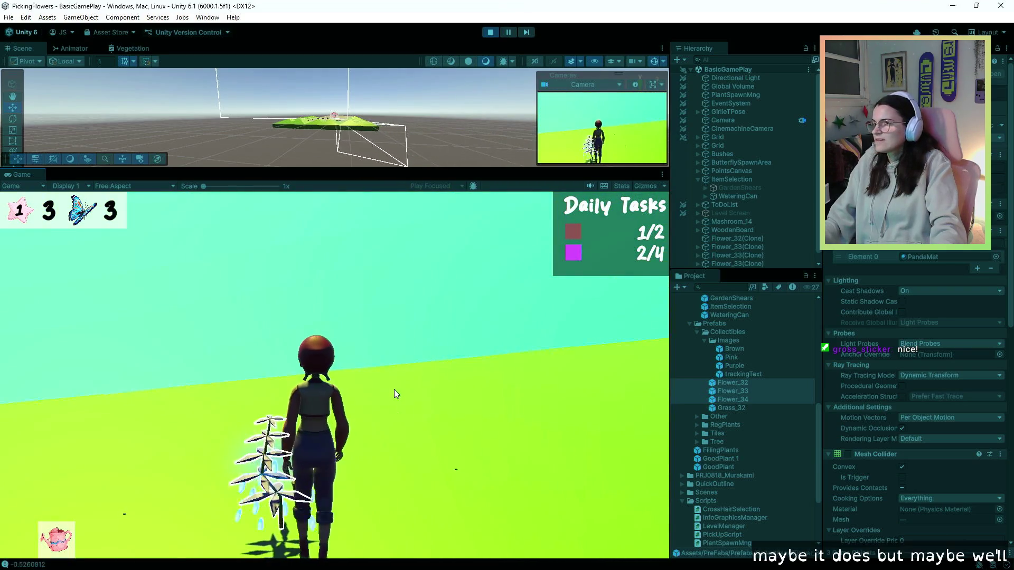
click(396, 394)
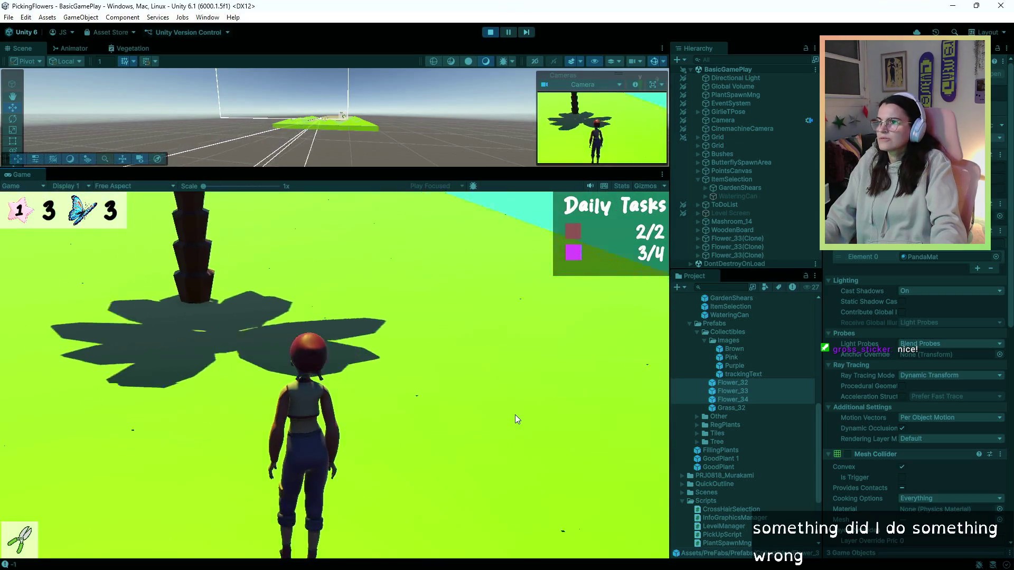
scroll(354, 370, down, 1)
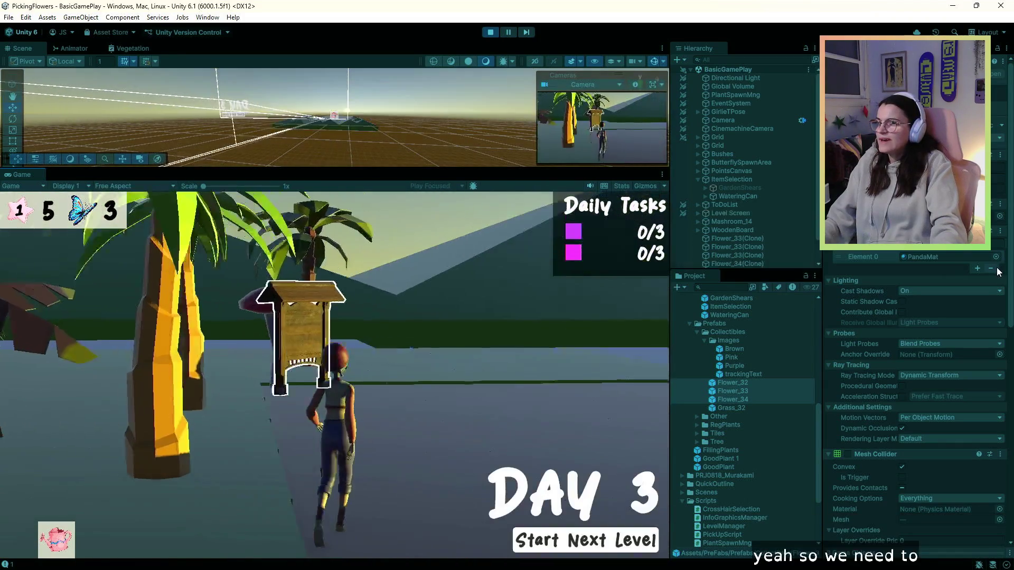
Step: Water three flowers in the row, then pick the outlined plants within reach
scroll(986, 308, down, 1)
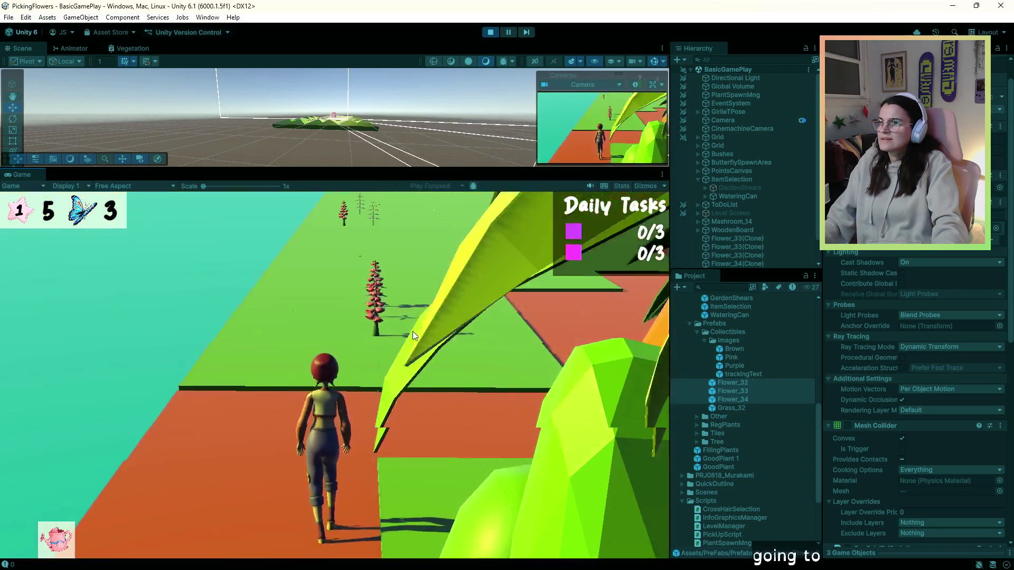
click(410, 398)
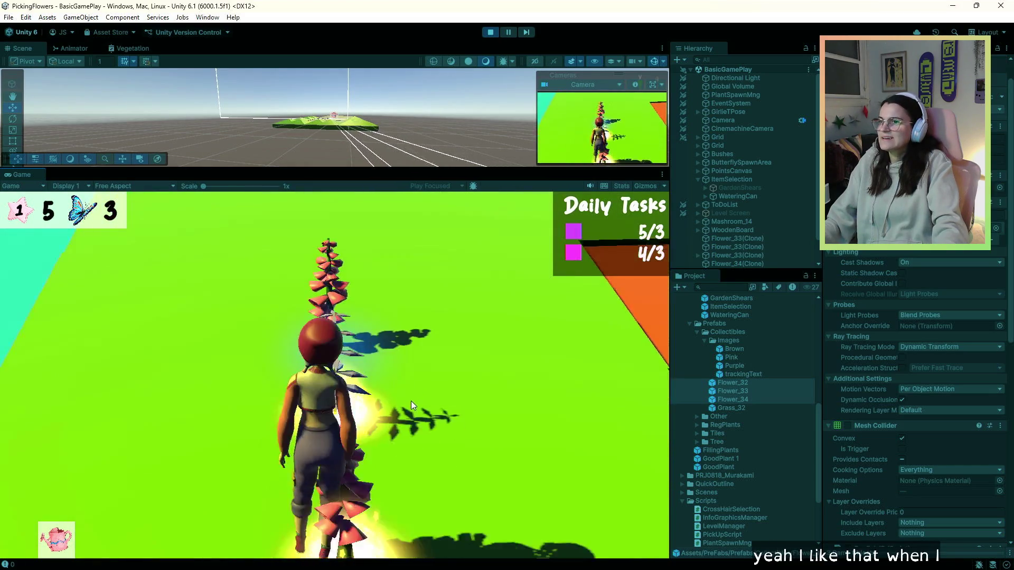
click(410, 399)
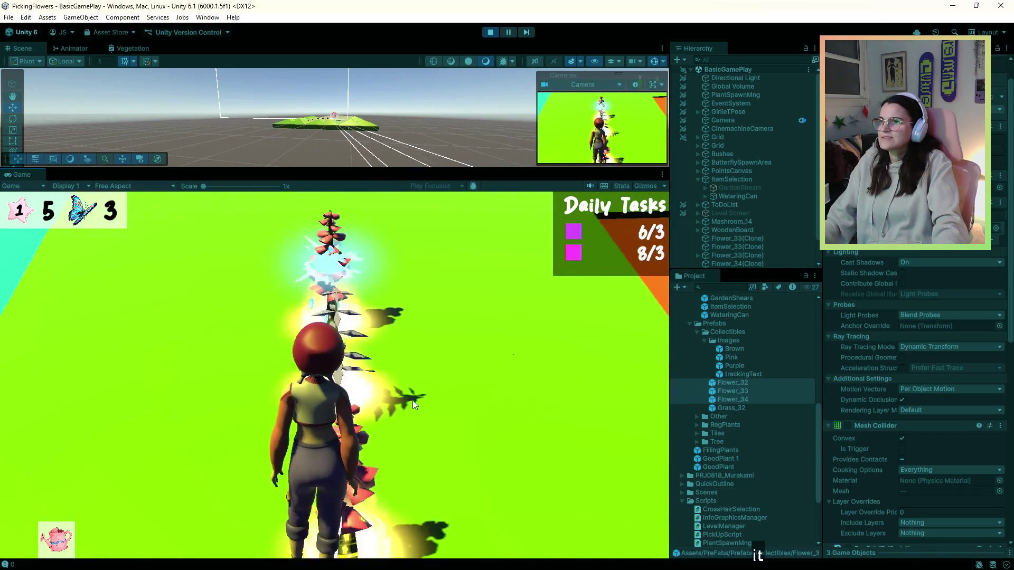
click(413, 400)
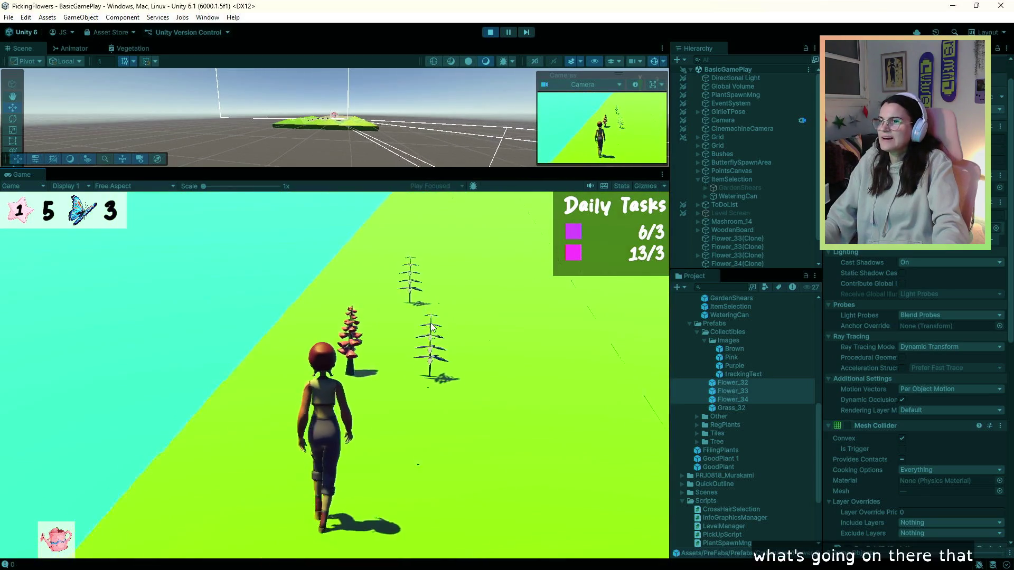
click(436, 345)
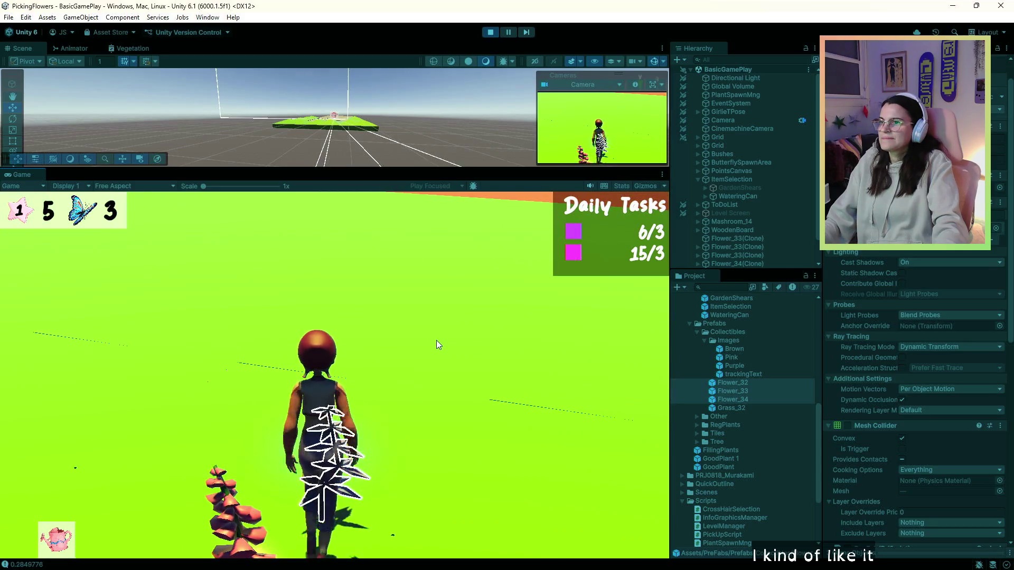
click(436, 342)
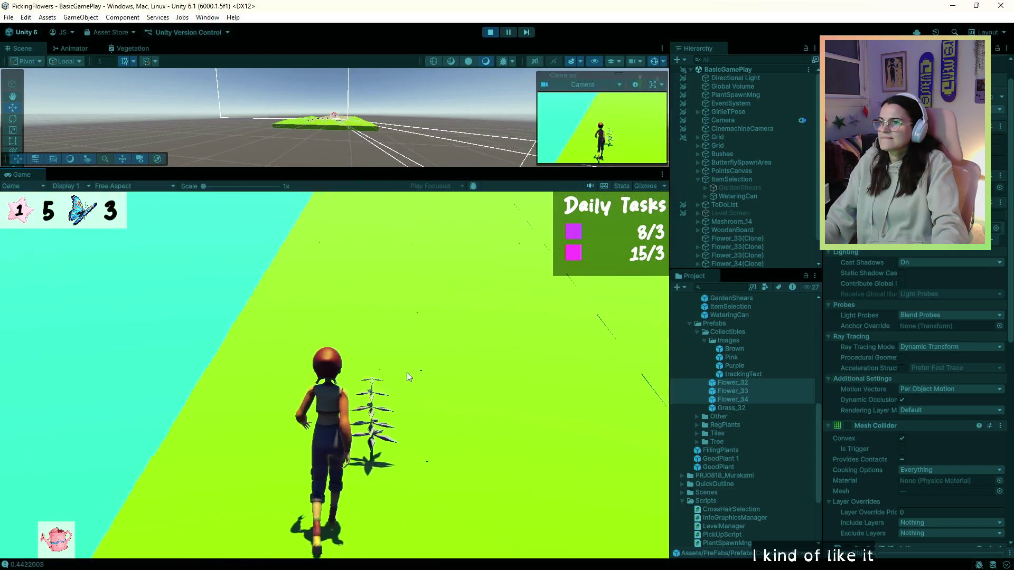
click(302, 321)
Step: Walk toward the glowing flowers along the path, then stop the game at 9/3 and 15/3
key(w)
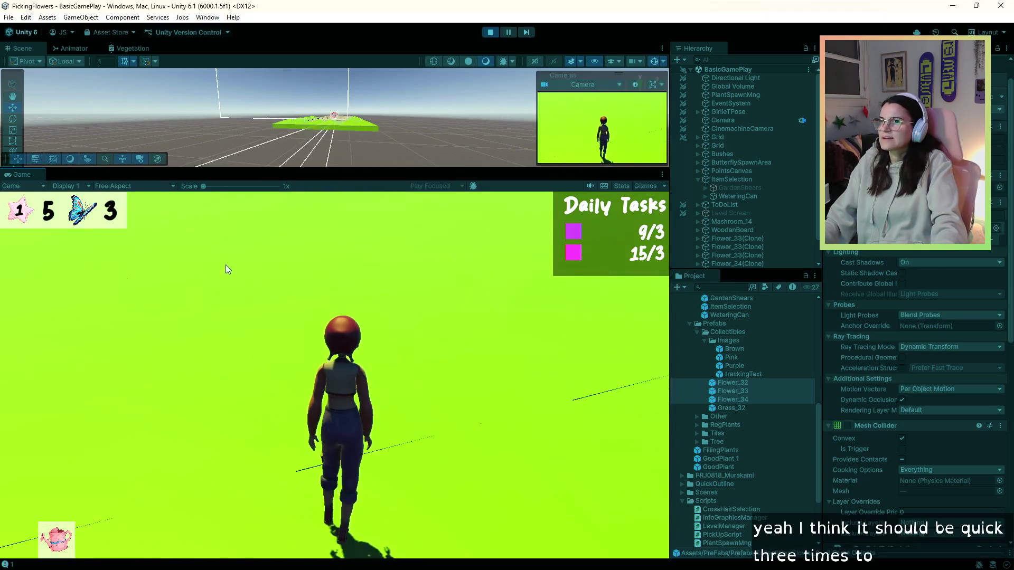
key(w)
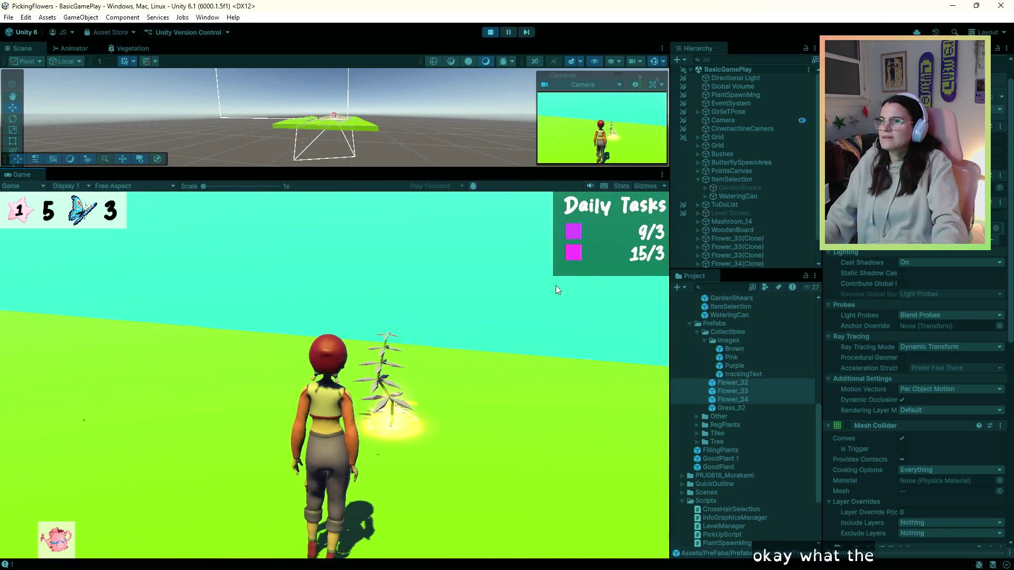
key(s)
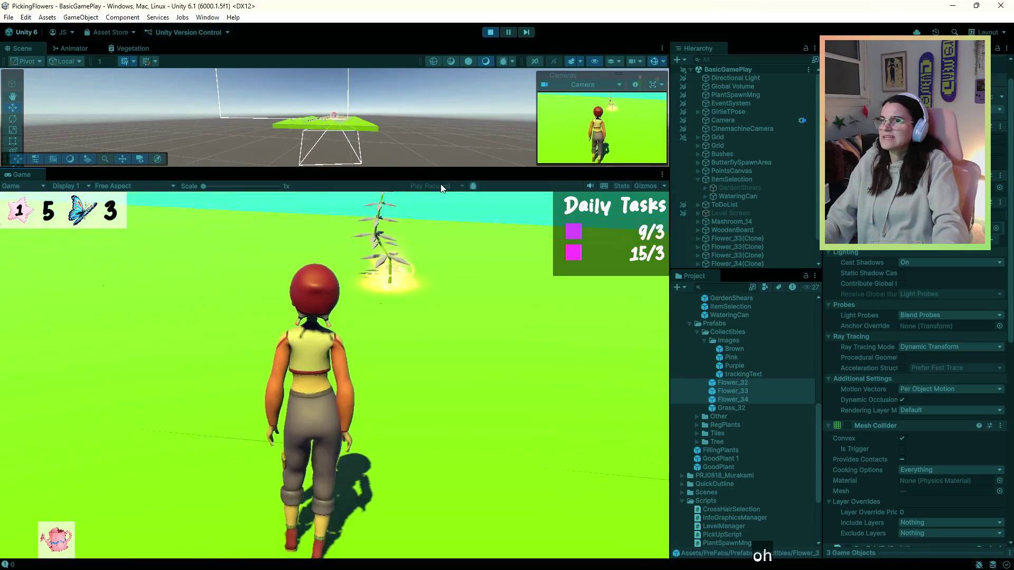
key(w)
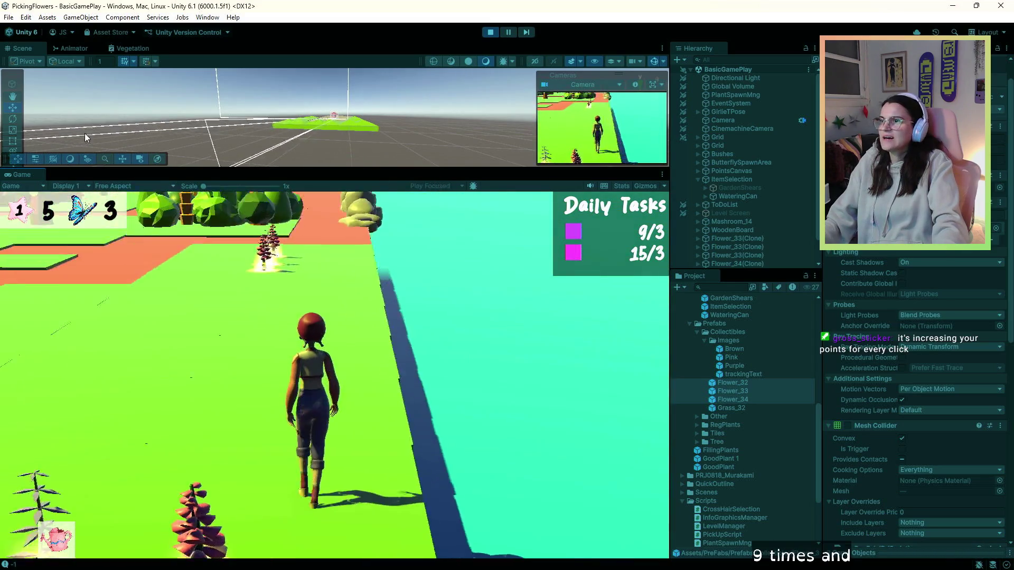
key(w)
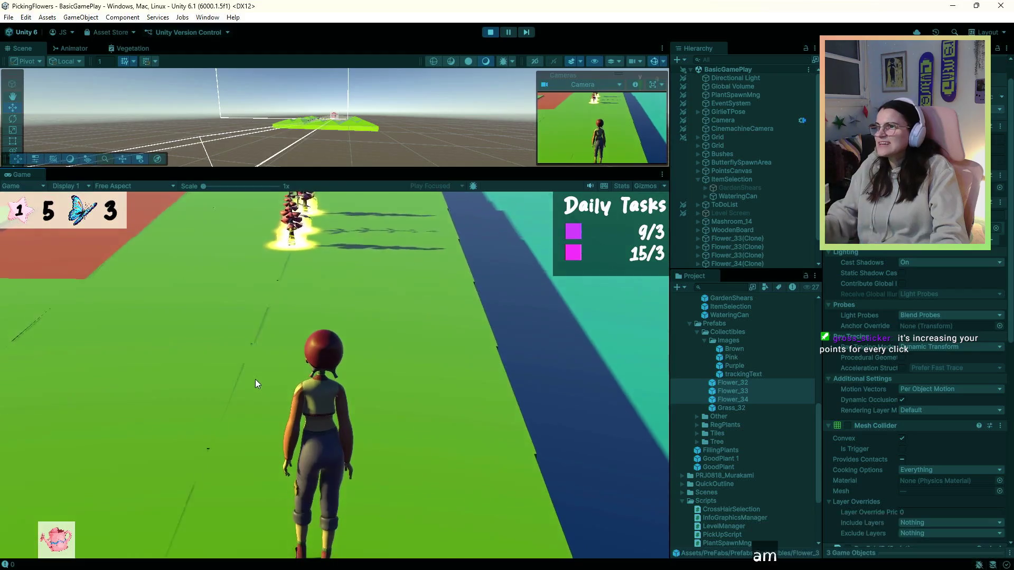
key(w)
key(w)
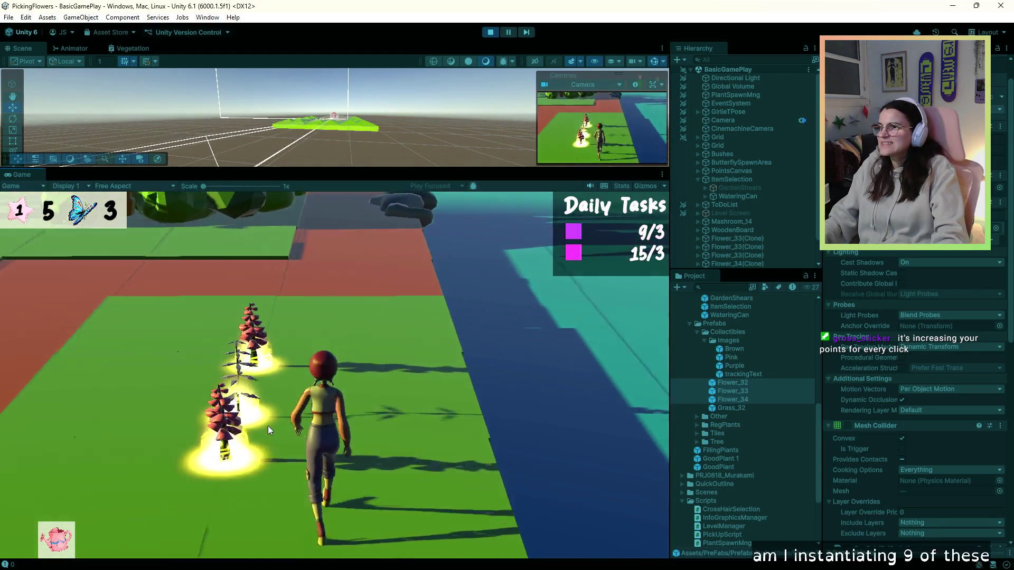
key(w)
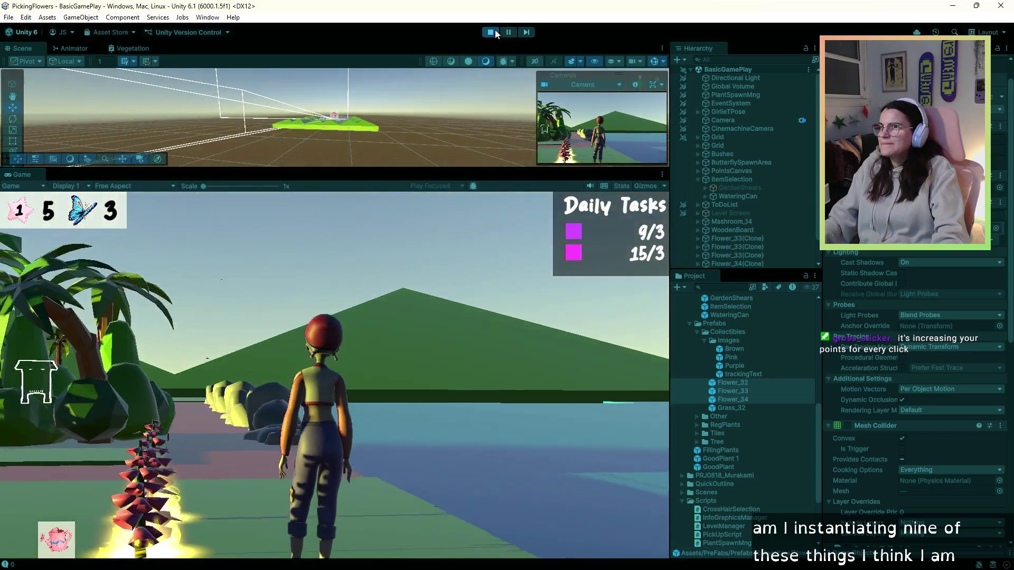
click(494, 31)
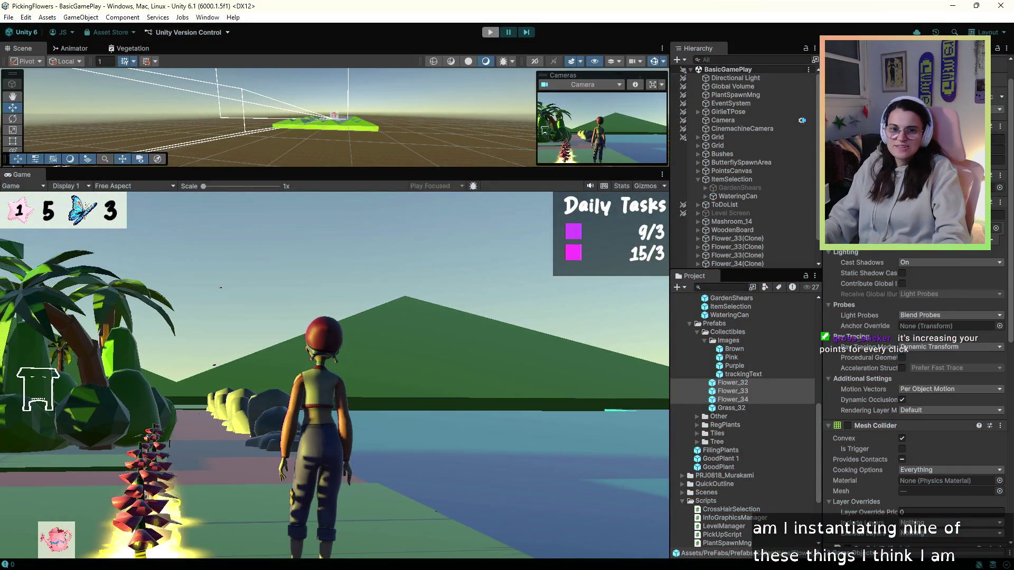
Step: Switch to Visual Studio, open PickUpScript.cs, and scroll down to the DelaySitution coroutine
key(alt+Tab)
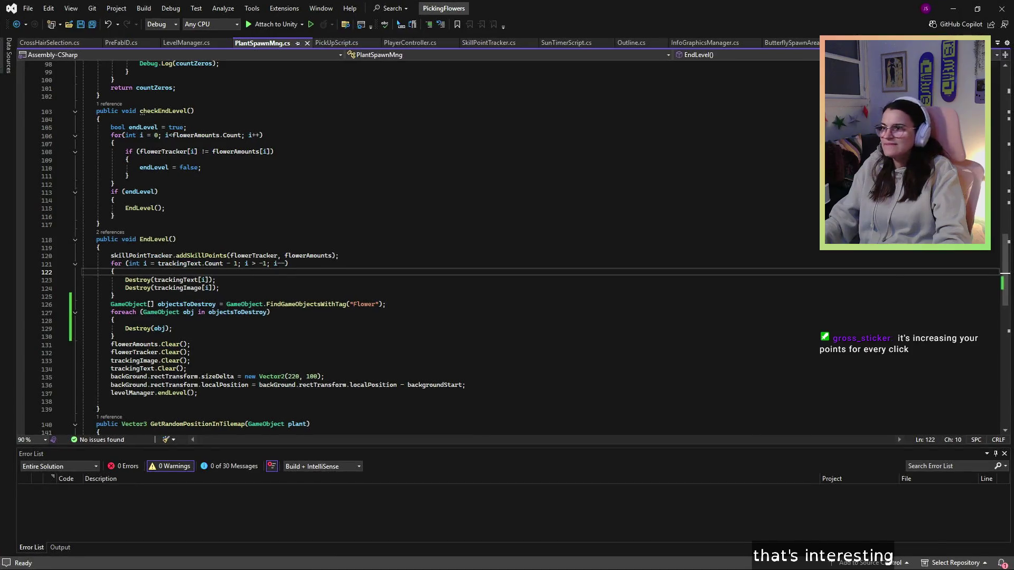
click(339, 320)
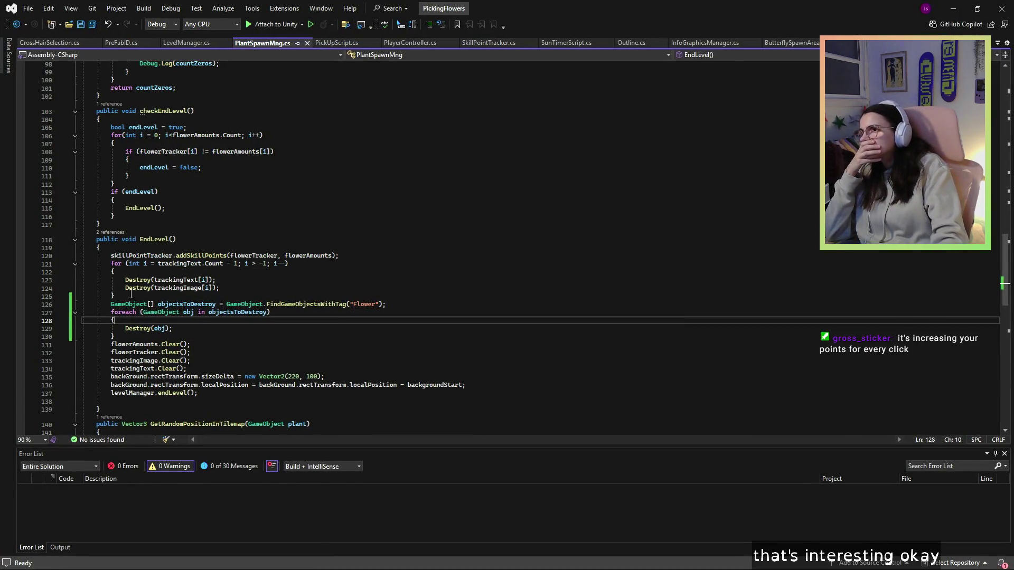
click(344, 43)
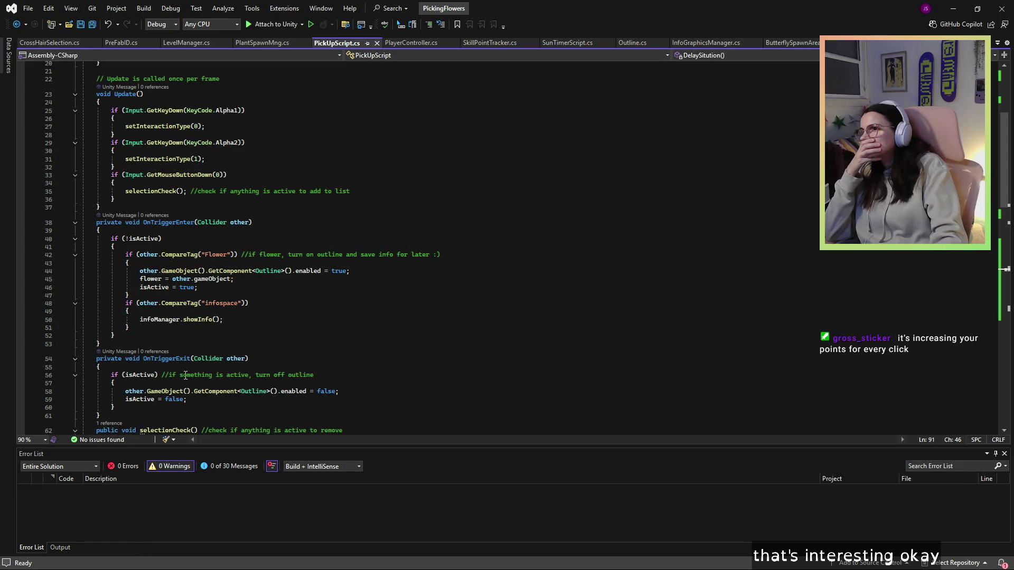
scroll(186, 376, down, 11)
scroll(253, 245, down, 5)
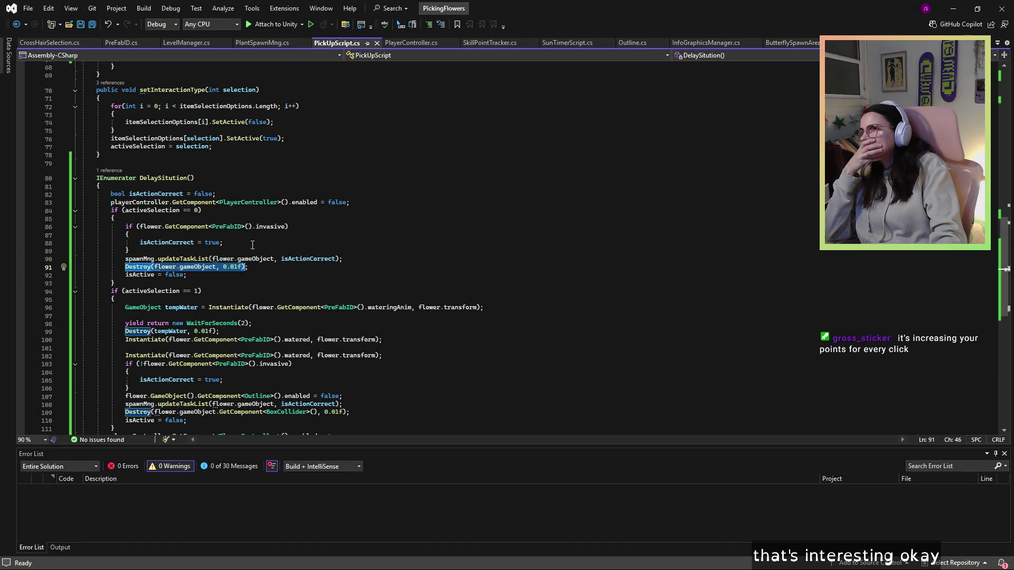
scroll(252, 246, down, 2)
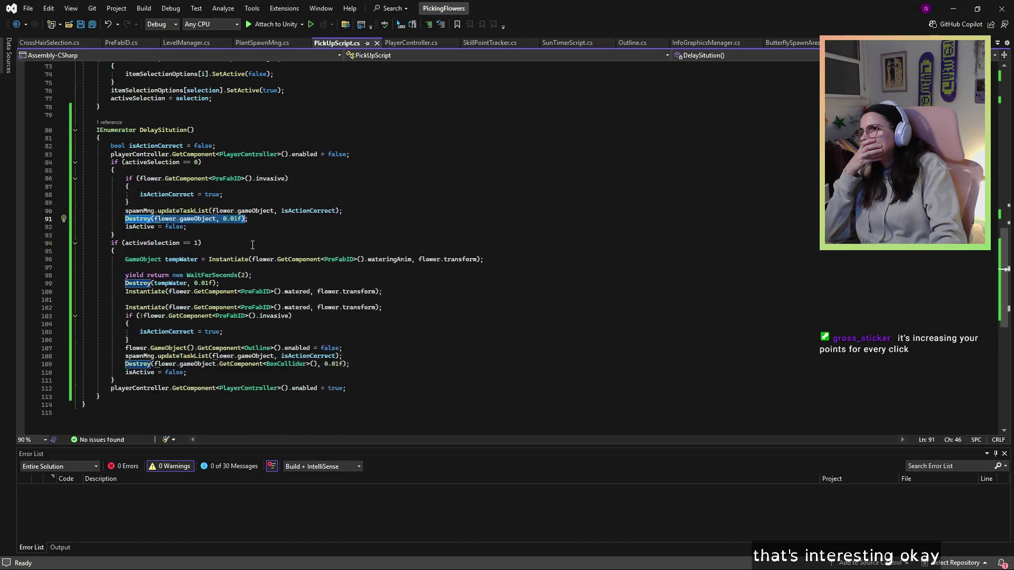
Step: Inspect DelaySitution's lines 99–111 and select the two-second wait on line 98
click(309, 373)
click(159, 349)
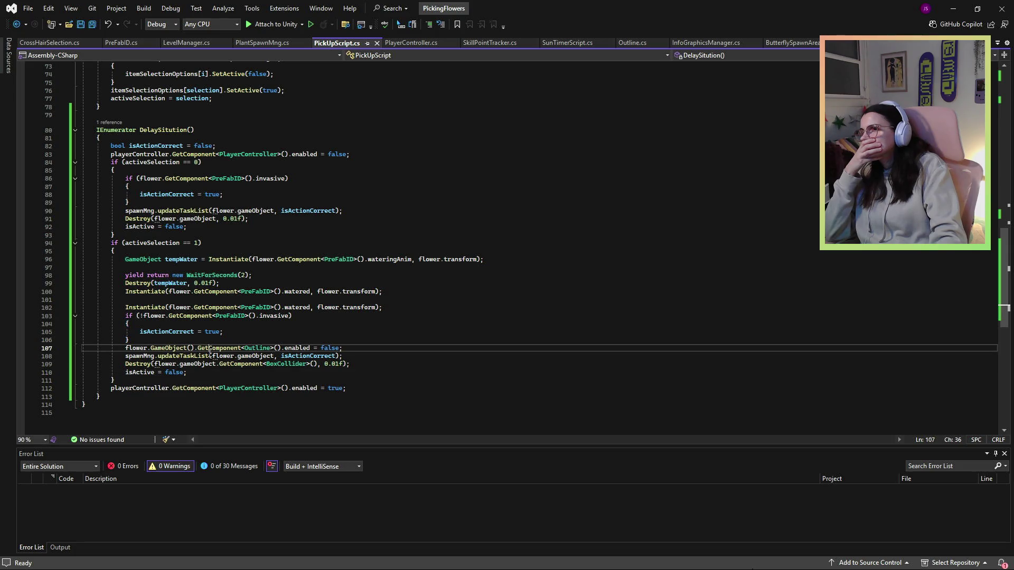
click(259, 365)
click(319, 356)
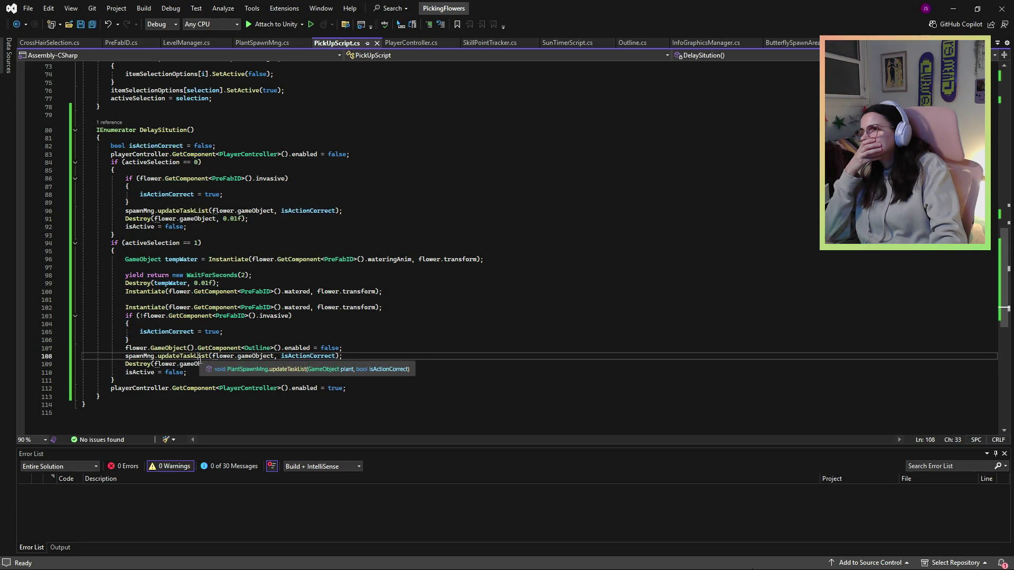
click(205, 382)
click(201, 284)
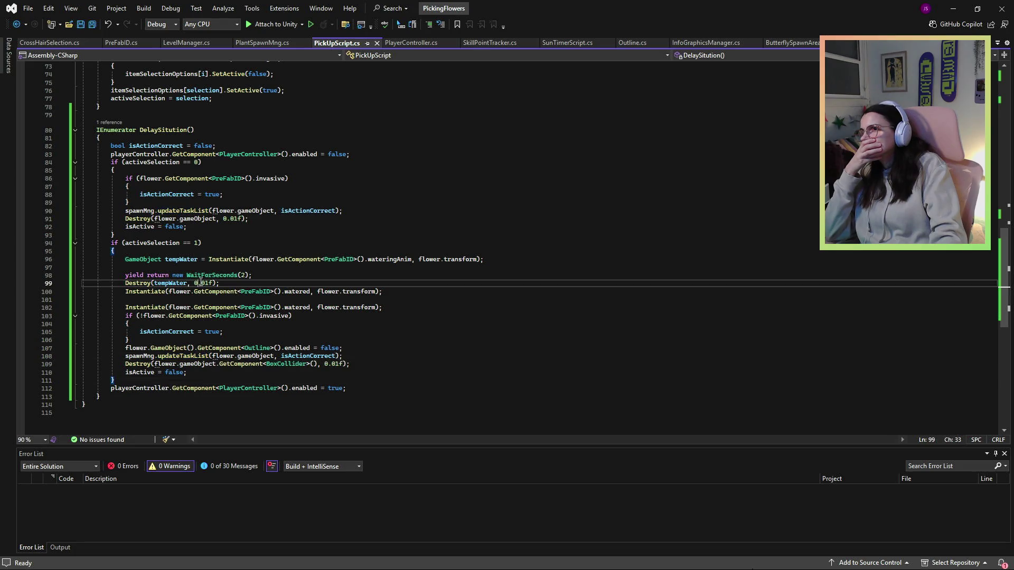
drag(253, 275, 118, 277)
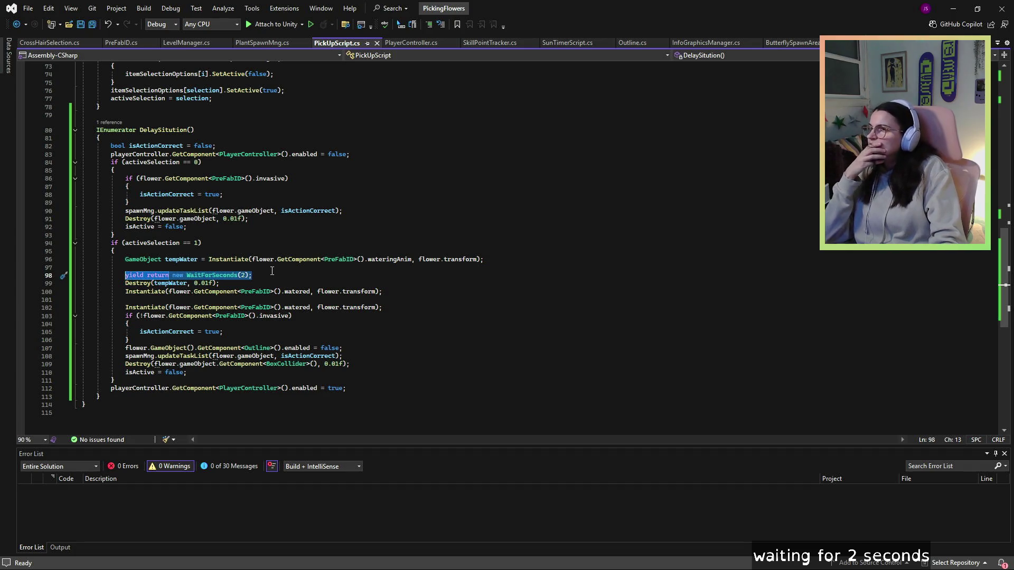
Step: Scroll up to review the StartCoroutine call in selectionCheck
scroll(275, 274, up, 11)
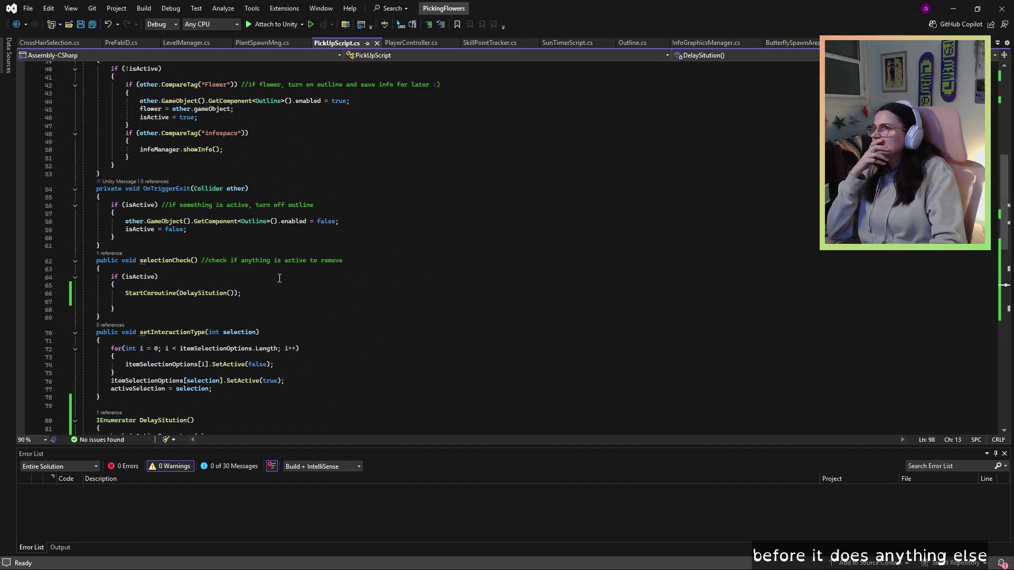
click(253, 292)
click(158, 304)
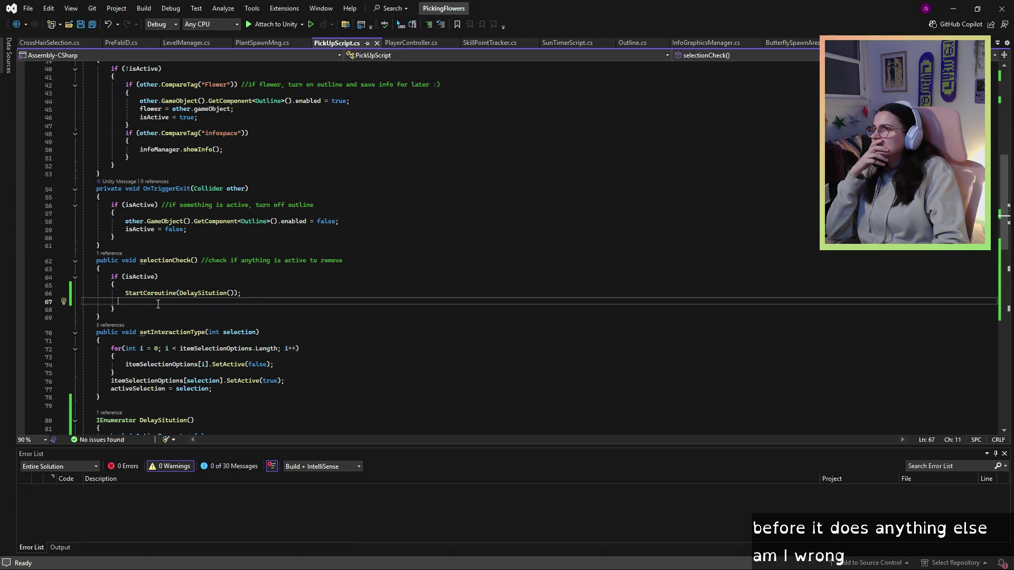
scroll(158, 305, down, 14)
mouse_move(177, 292)
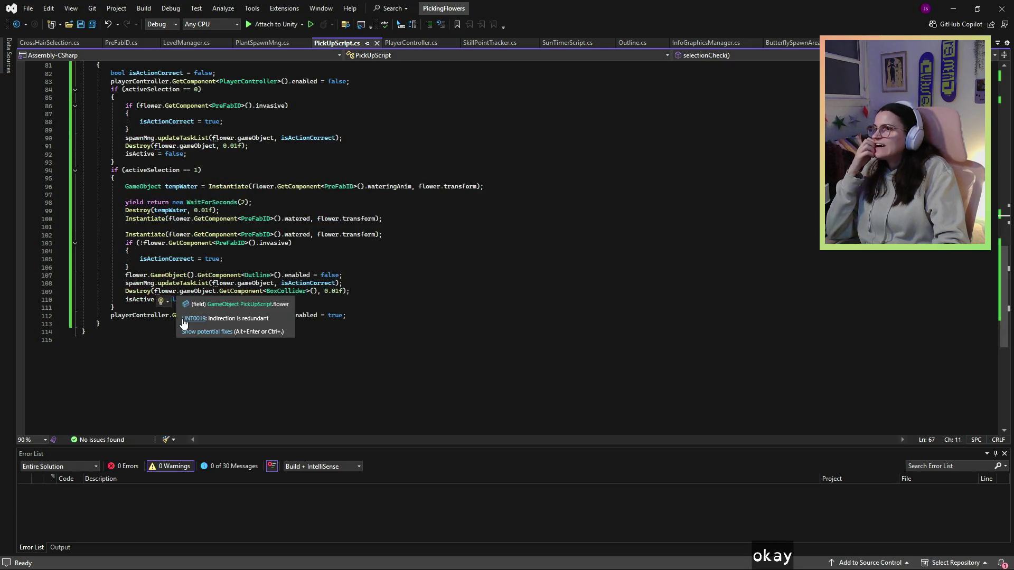
scroll(218, 290, up, 2)
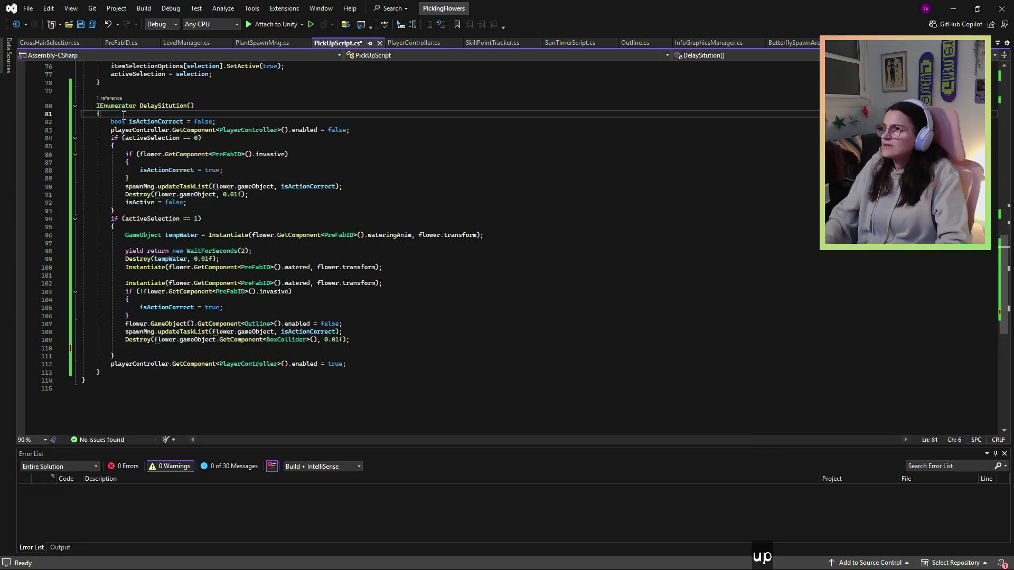
Step: Paste isActive = false at the start of DelaySitution, delete the later reset line, and return to Unity
key(Return)
text(isActive = false;)
click(144, 211)
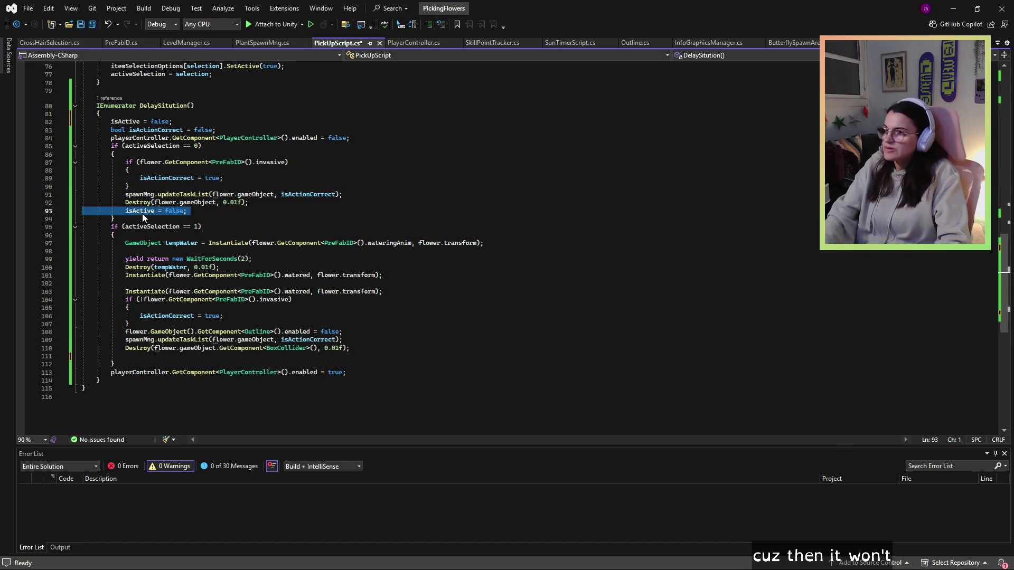
key(Delete)
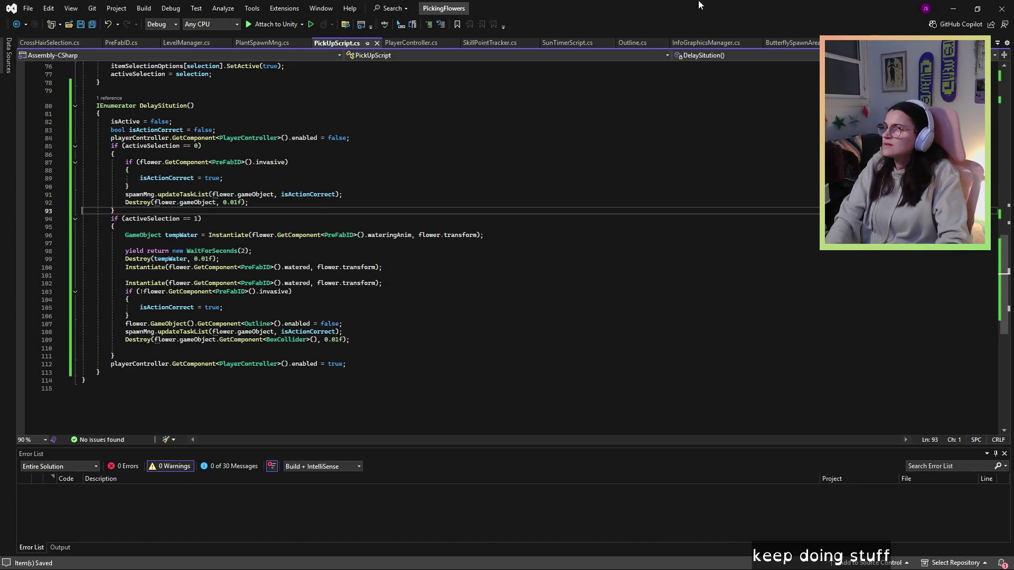
click(953, 8)
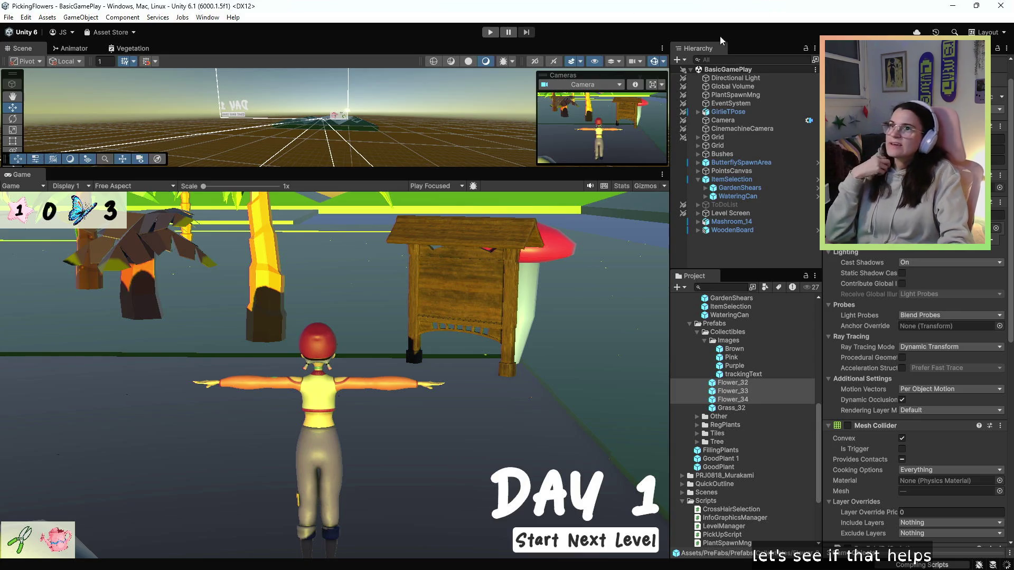
Step: Start Play mode, begin the Day 1 level, and pick up the red flower
click(488, 33)
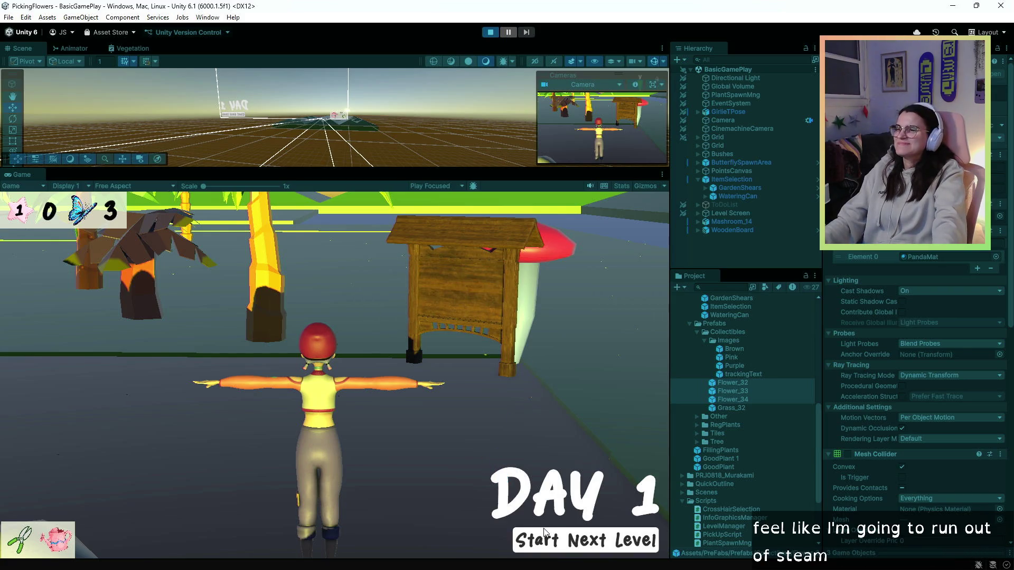
click(558, 544)
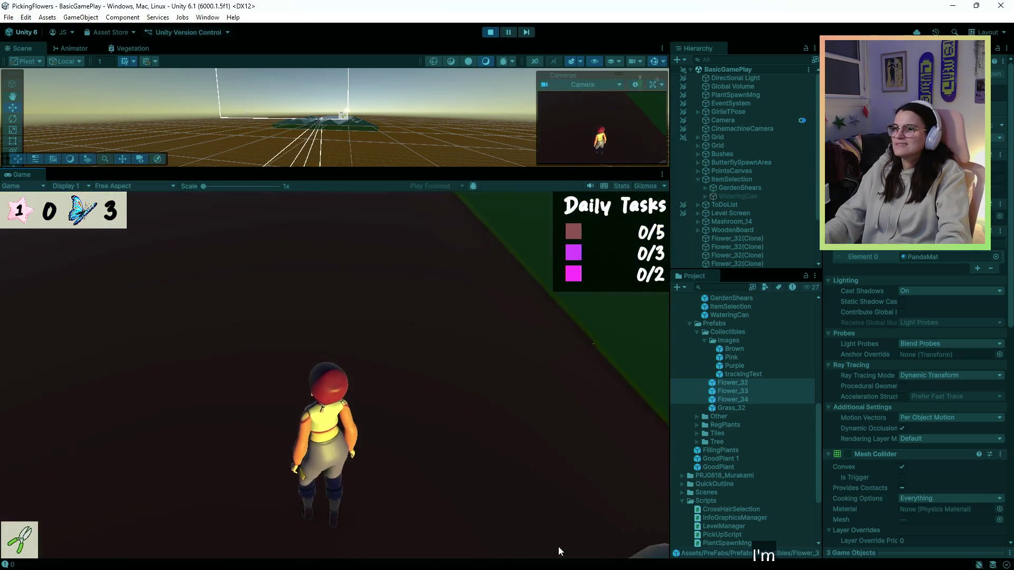
key(w)
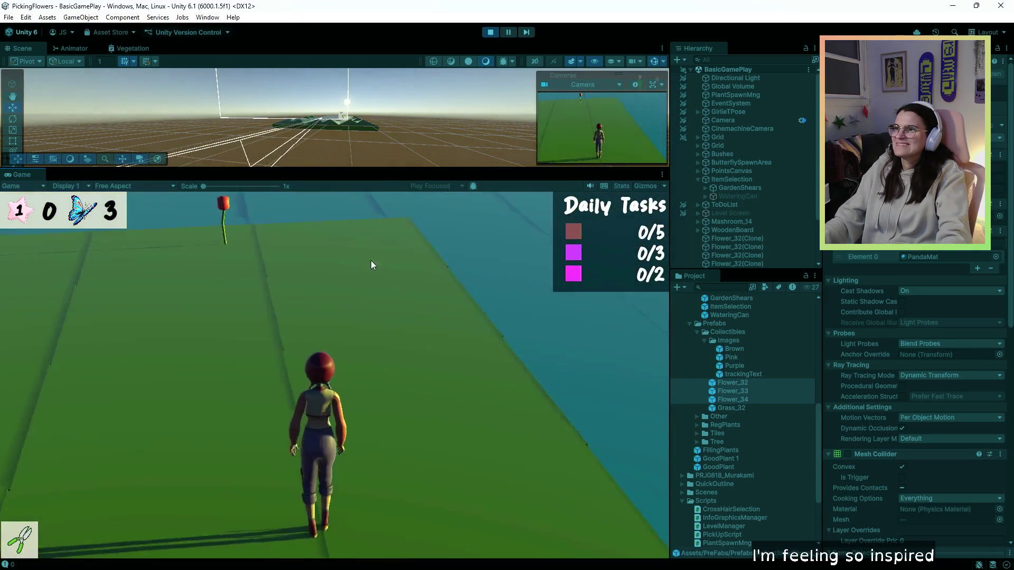
key(a)
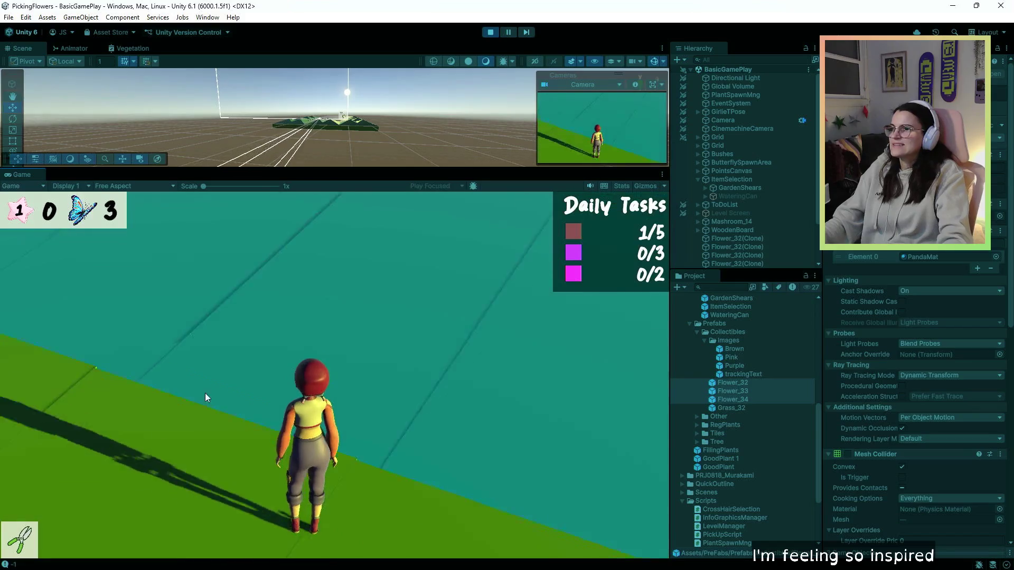
key(w)
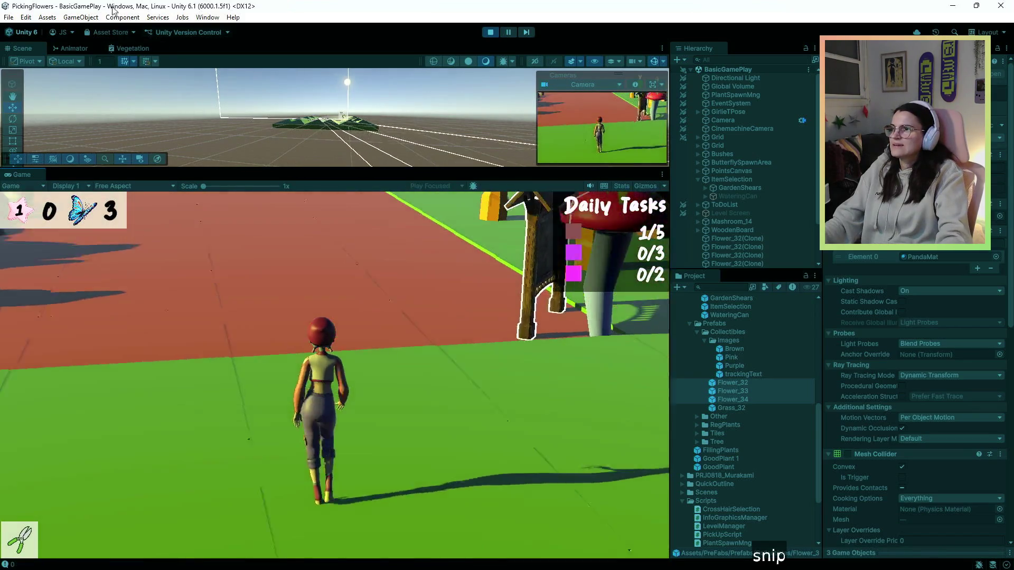
Step: Walk to the green plateau with the watering can, tend a plant, then pick it with the shears
key(2)
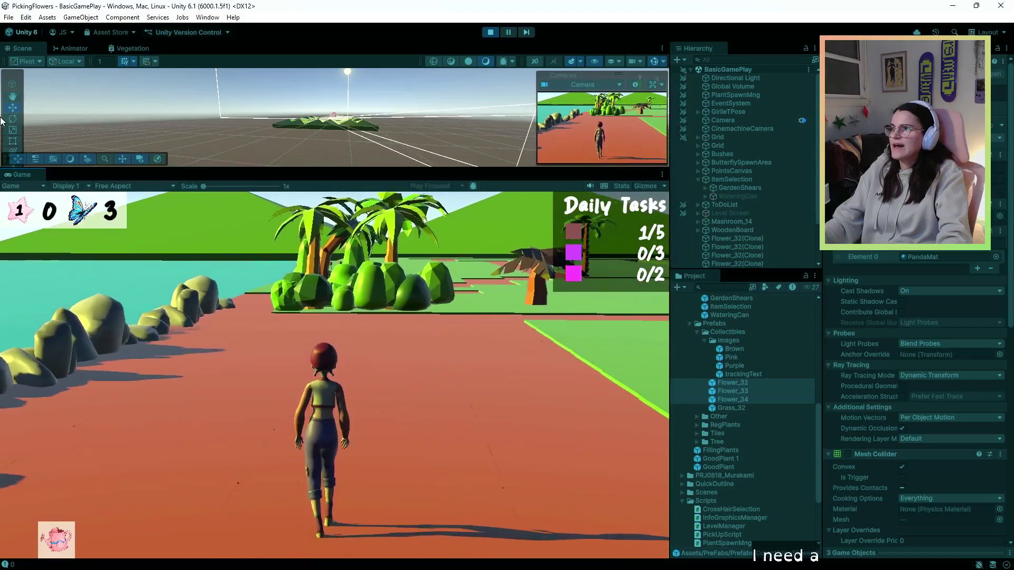
key(w)
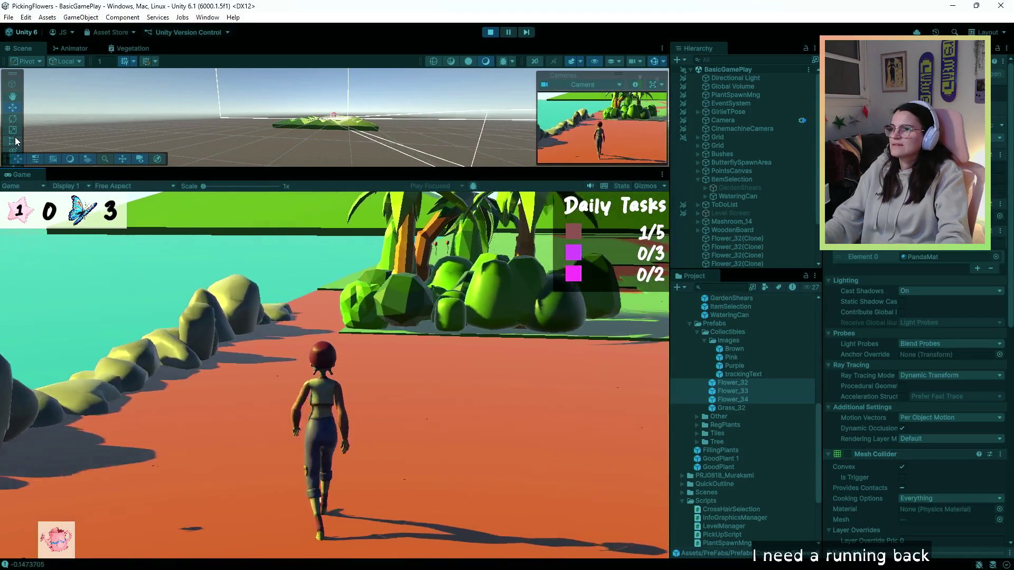
key(w)
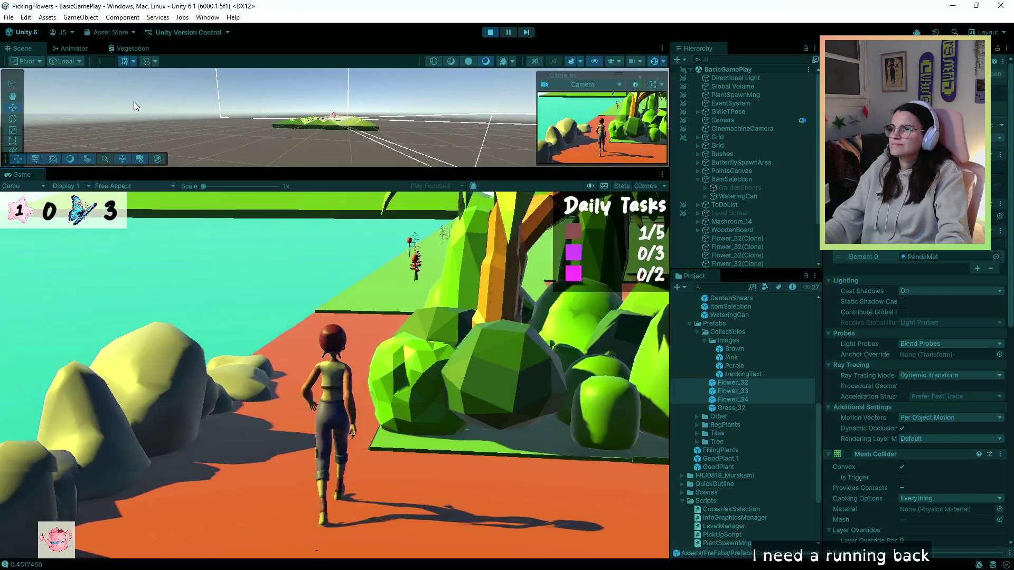
key(w)
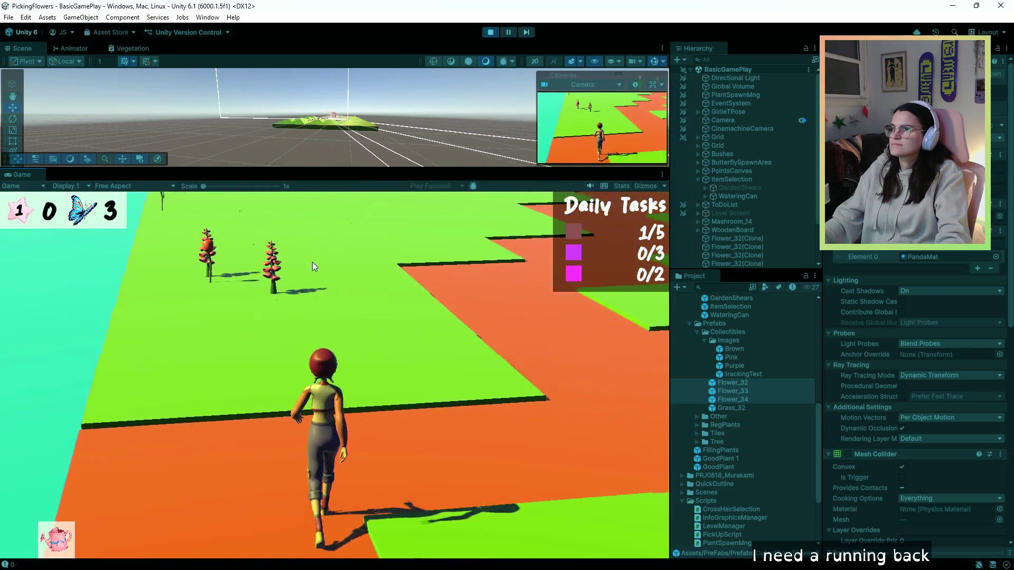
key(w)
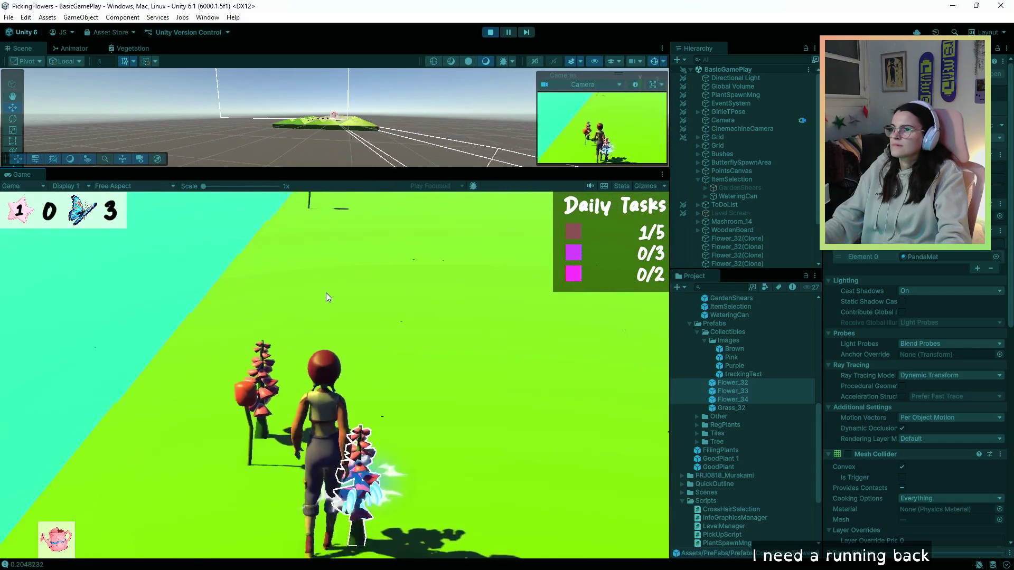
click(325, 293)
key(w)
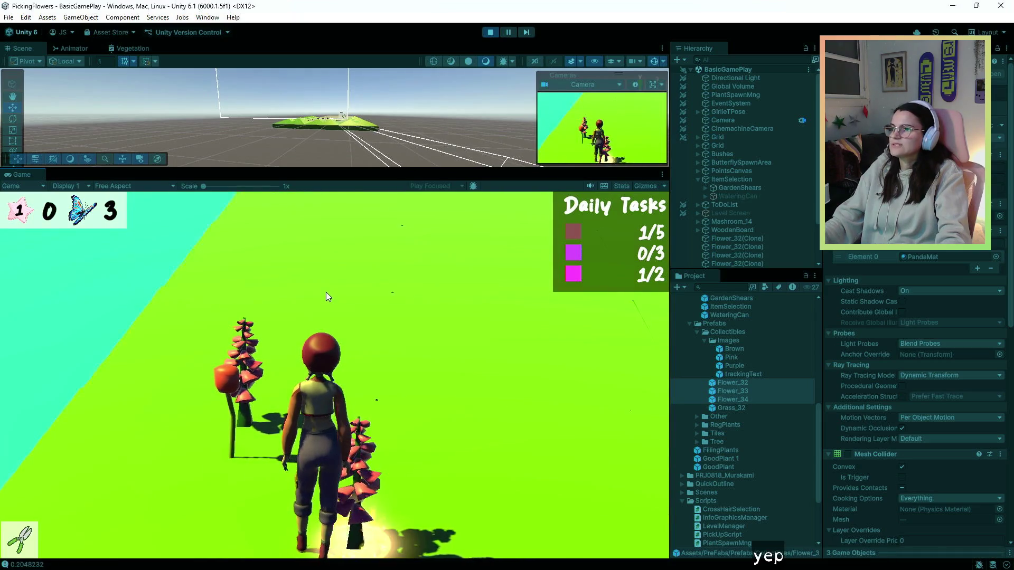
click(325, 293)
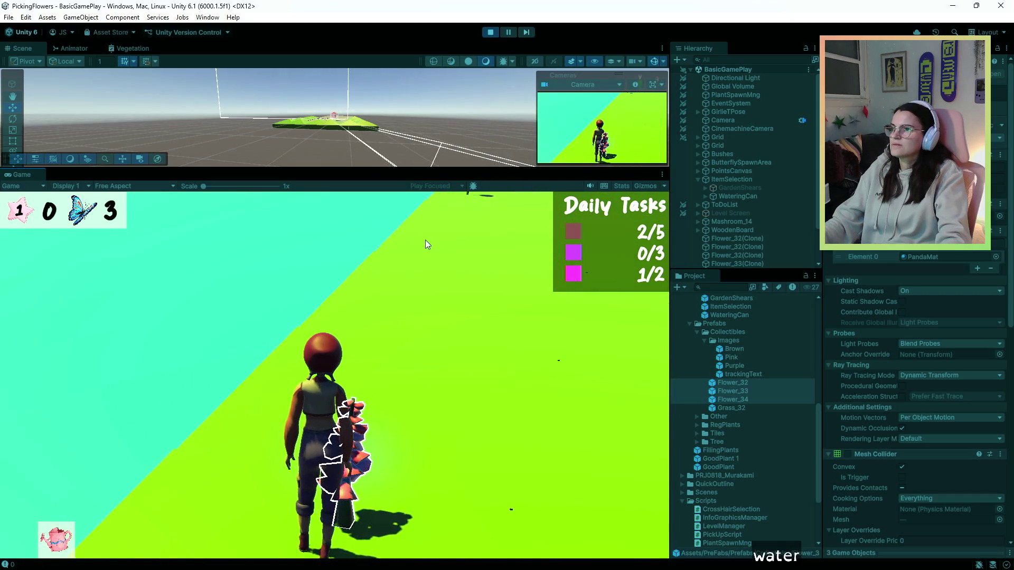
Step: Pick the red flower with the shears, then water the plant beside the character
key(w)
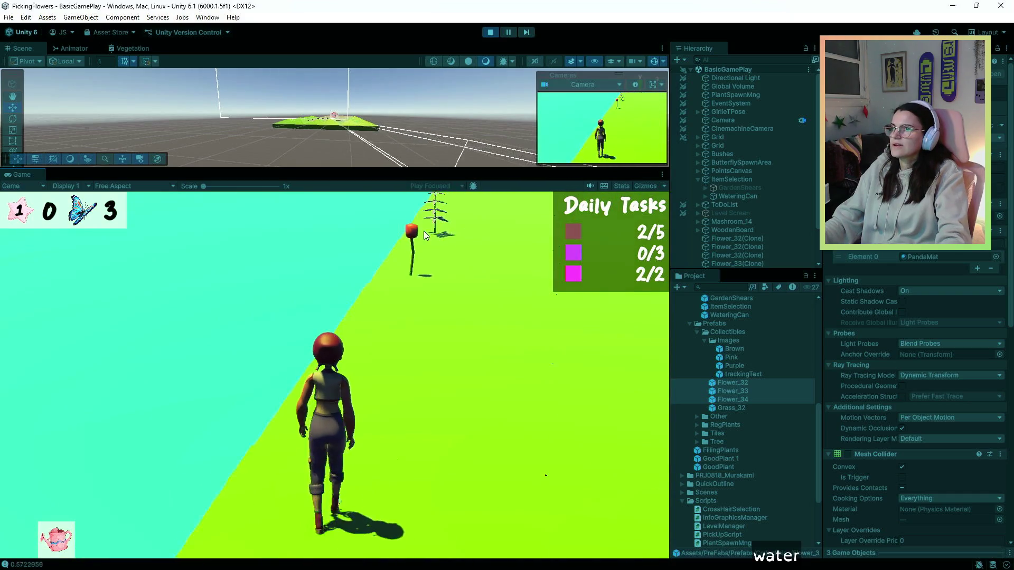
click(438, 286)
scroll(439, 286, down, 1)
key(w)
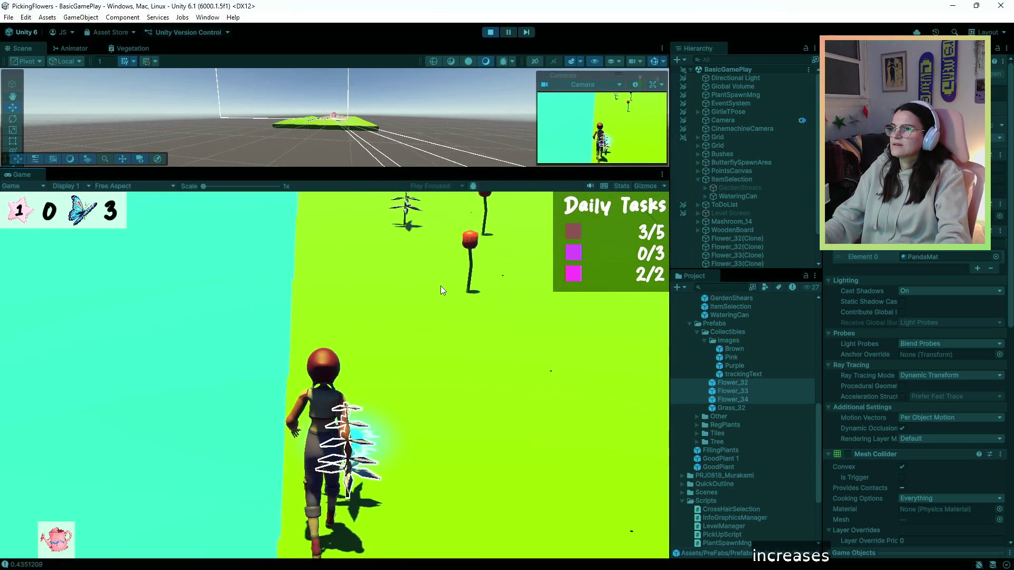
click(441, 286)
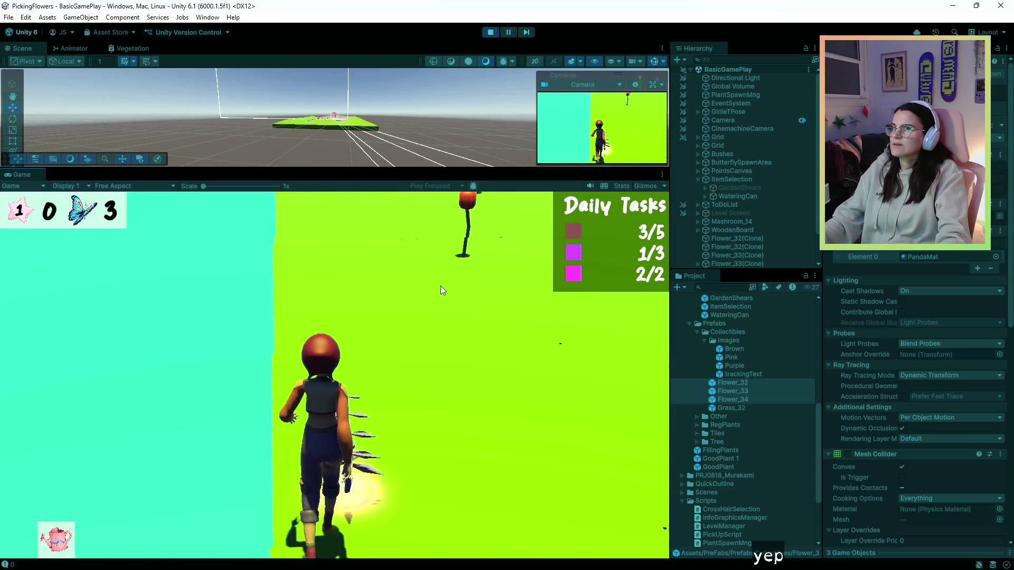
scroll(375, 220, up, 1)
Step: Pick two more red flowers and water the last plants, ending Day 1 at 5/5, 2/3, 2/2
click(375, 221)
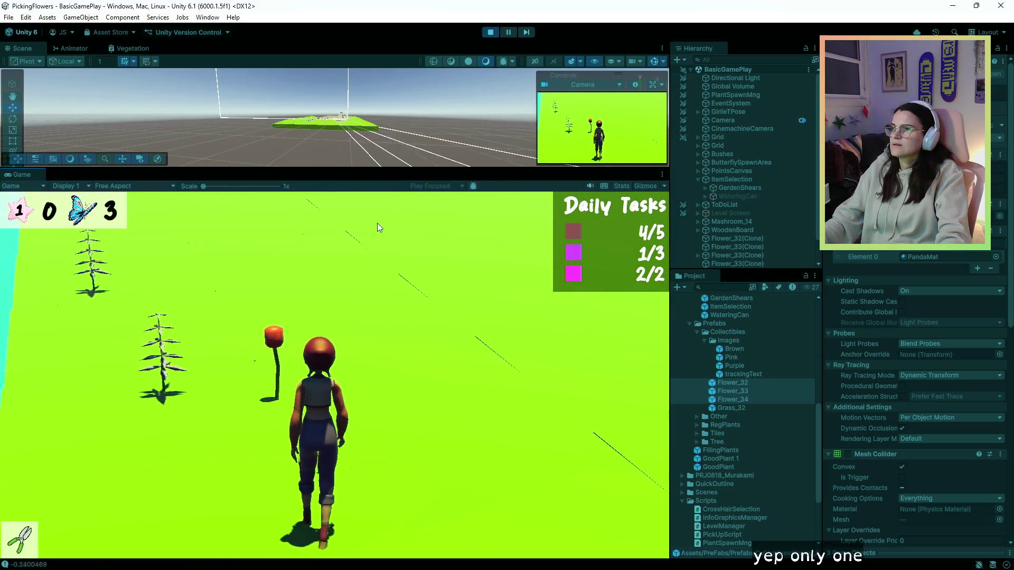
click(377, 223)
scroll(371, 224, down, 1)
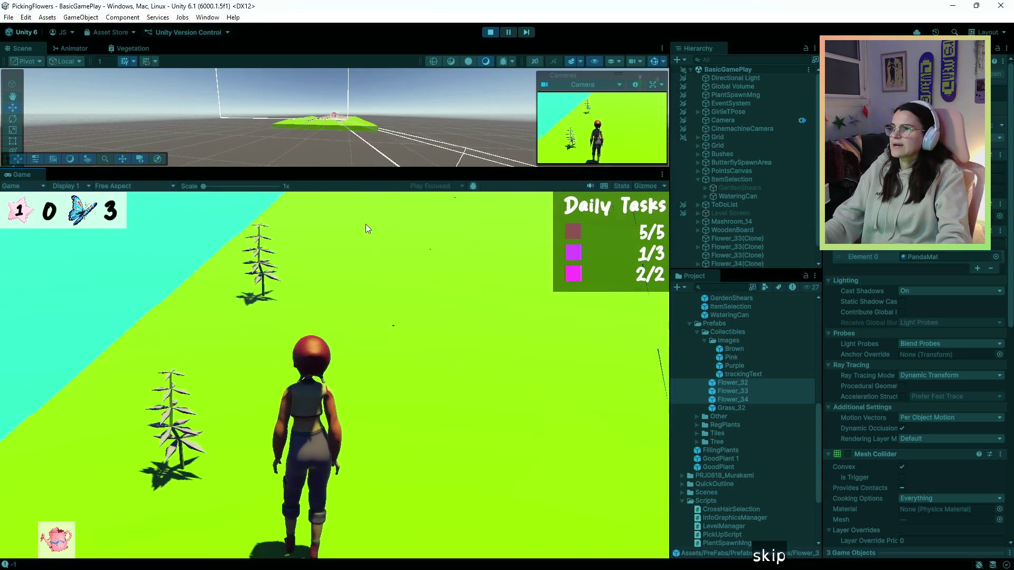
click(366, 229)
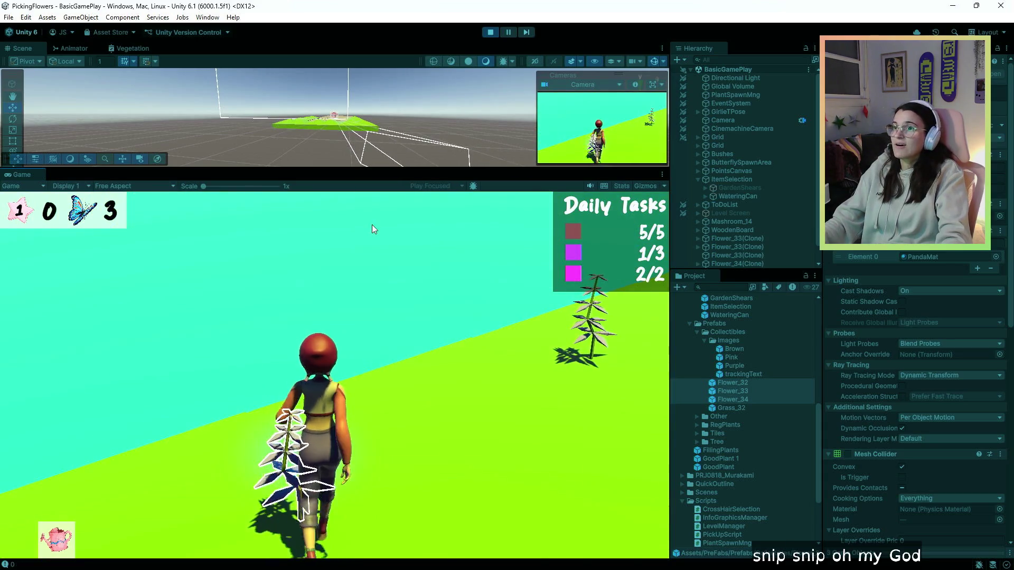
key(w)
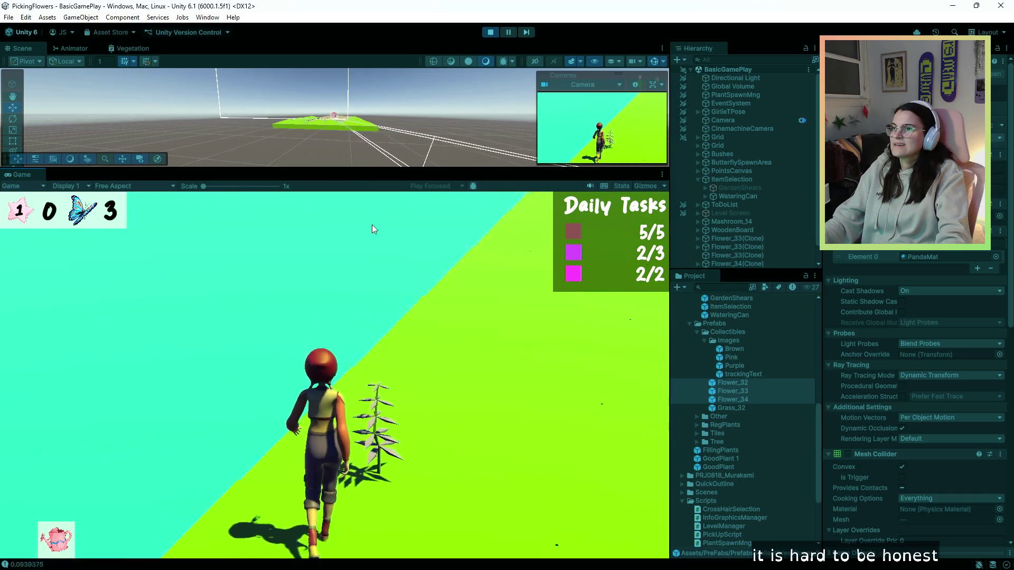
click(378, 228)
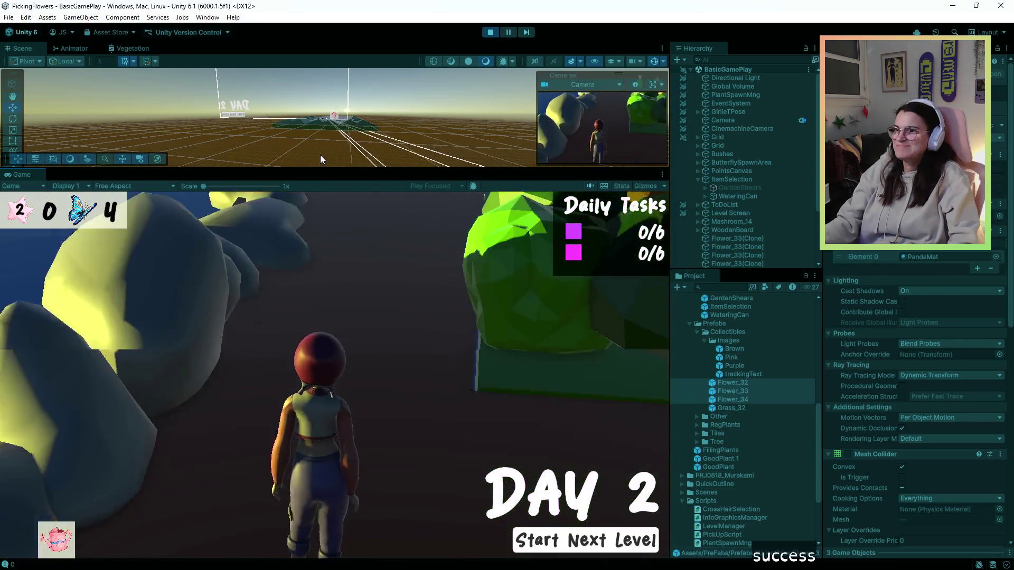
Step: Start the Day 2 level, then water two plants and pick two outlined ones
key(w)
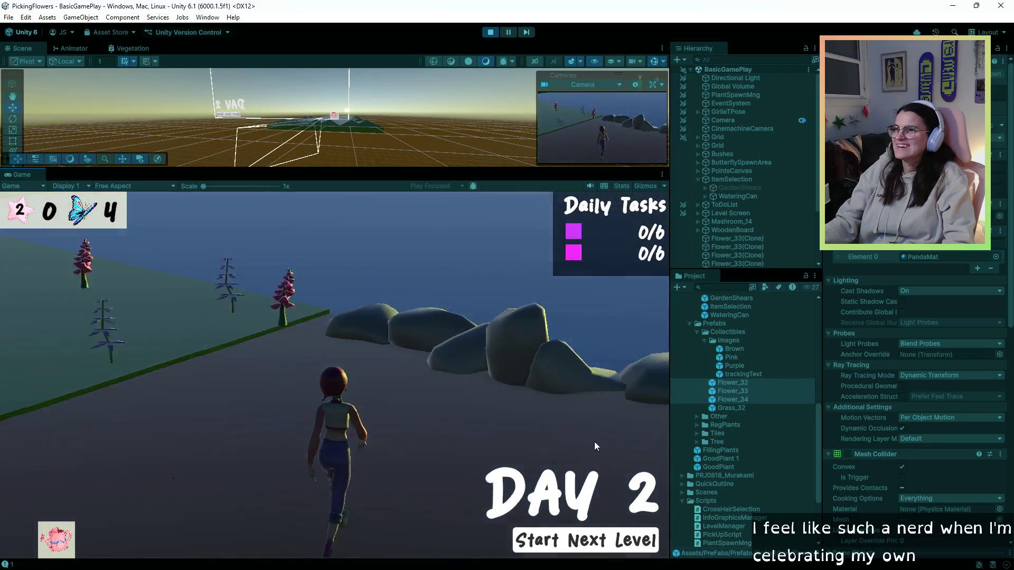
click(590, 535)
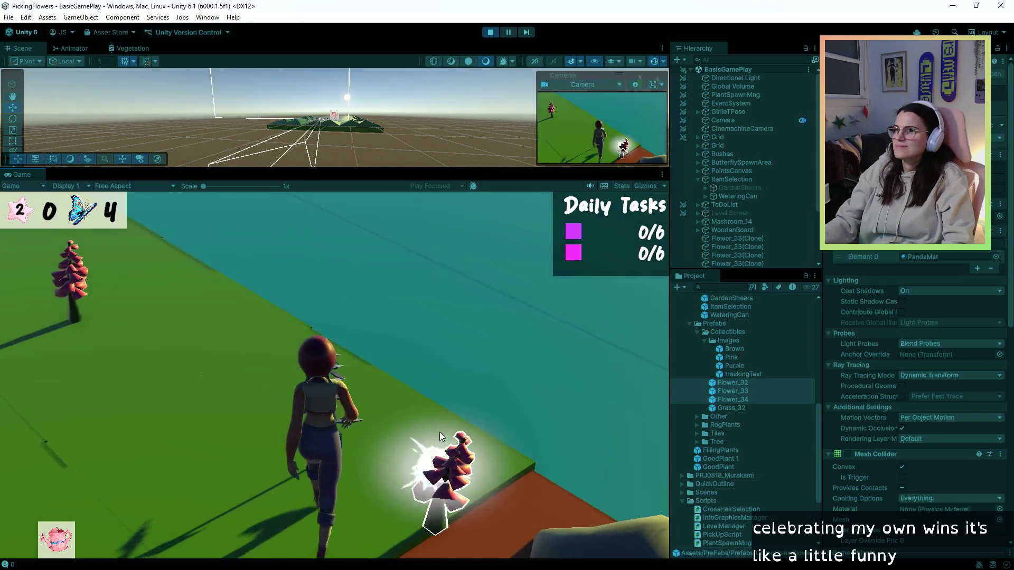
click(375, 364)
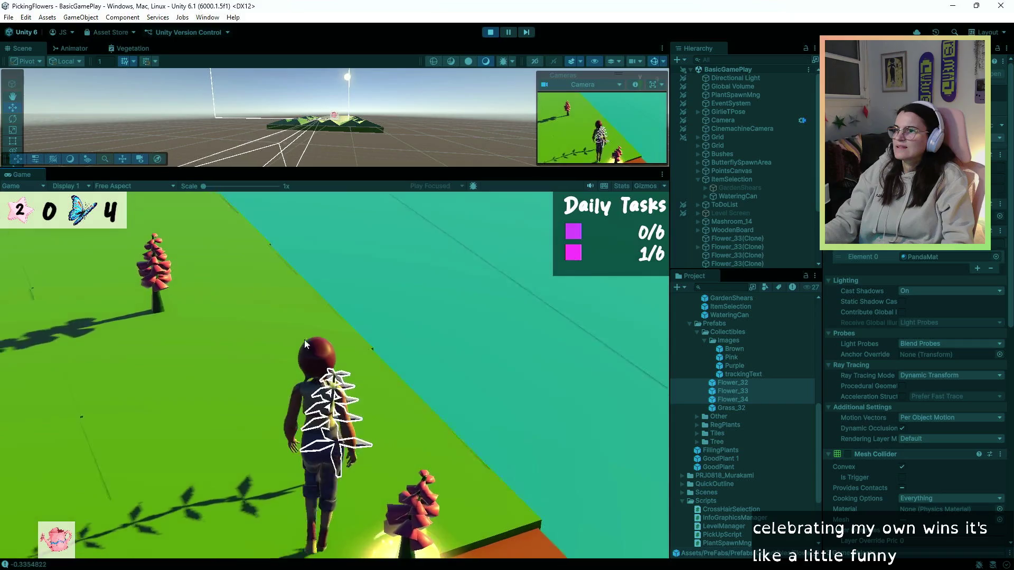
click(274, 350)
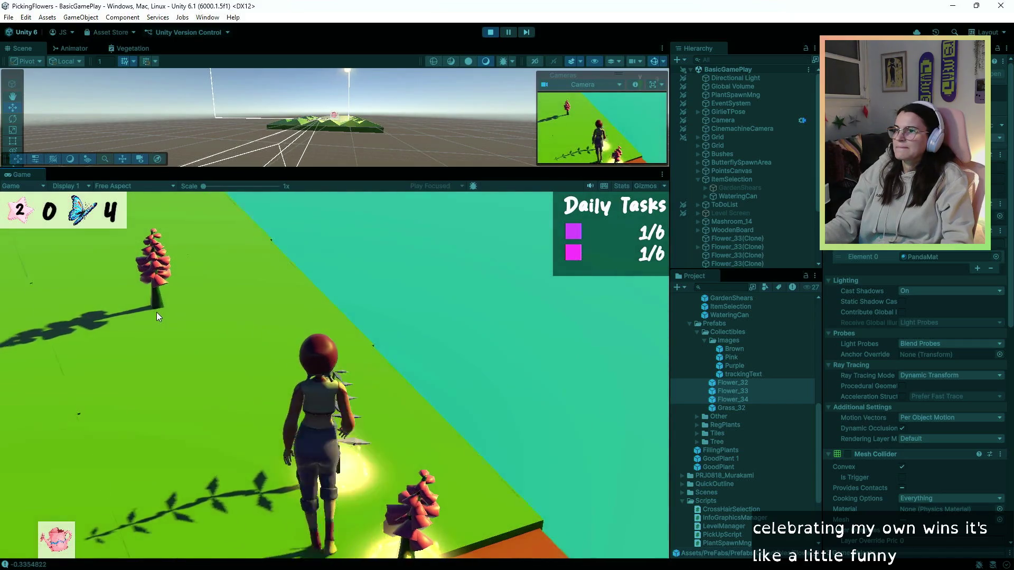
click(236, 303)
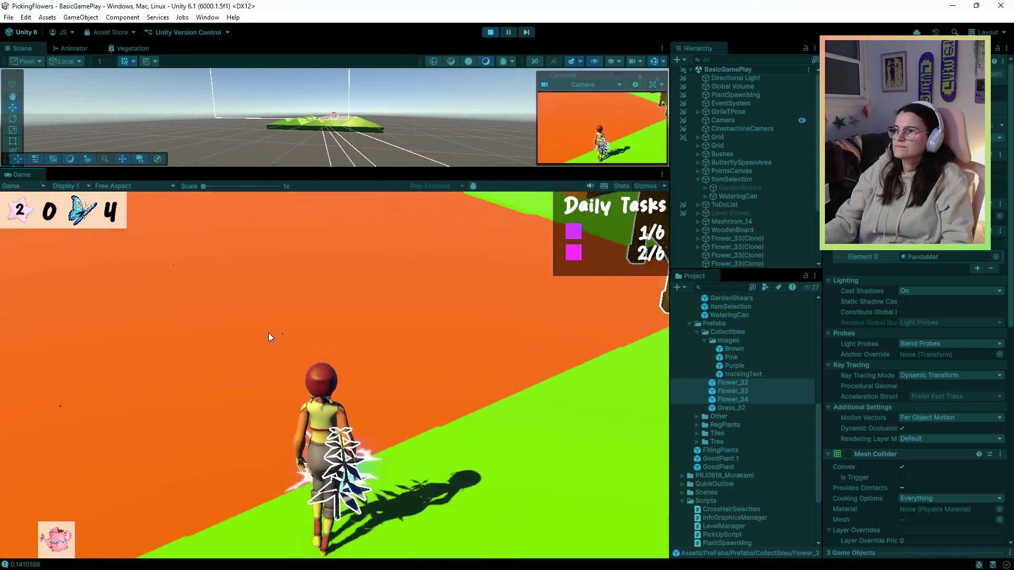
click(373, 304)
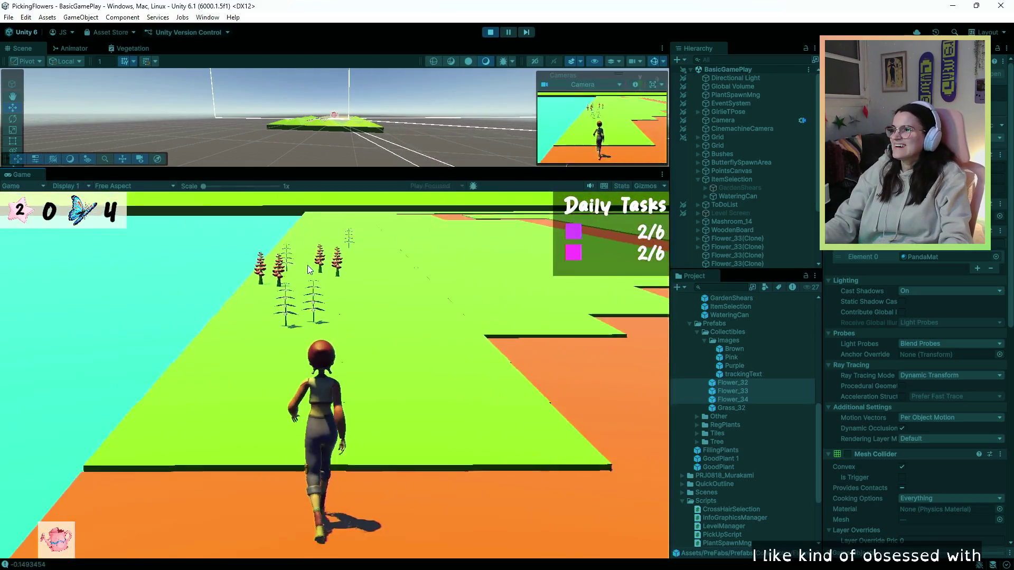
Step: Keep watering and picking nearby flowers, then pick the last glowing plant to reach 6/6 and load Day 3
click(324, 307)
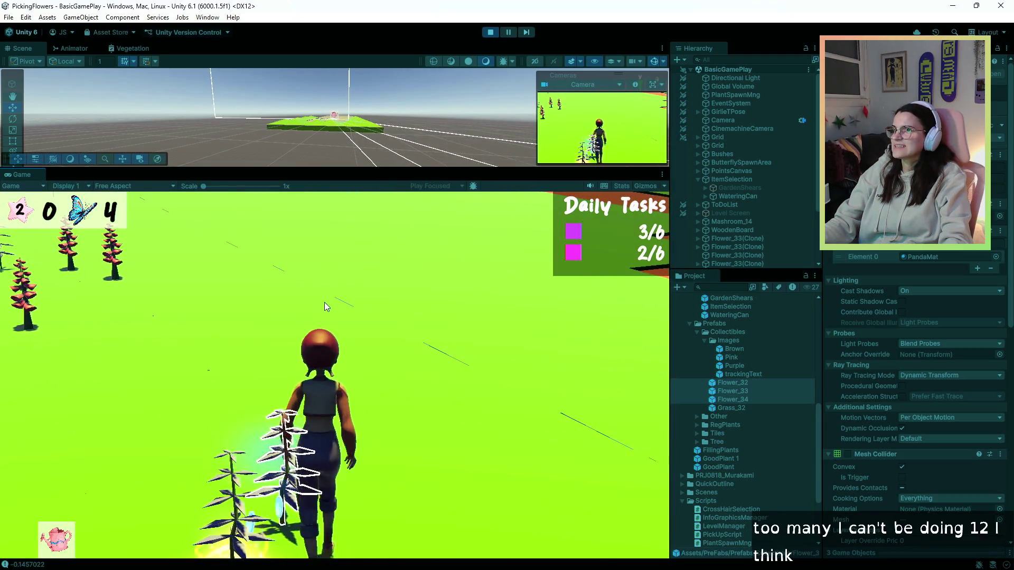
click(324, 306)
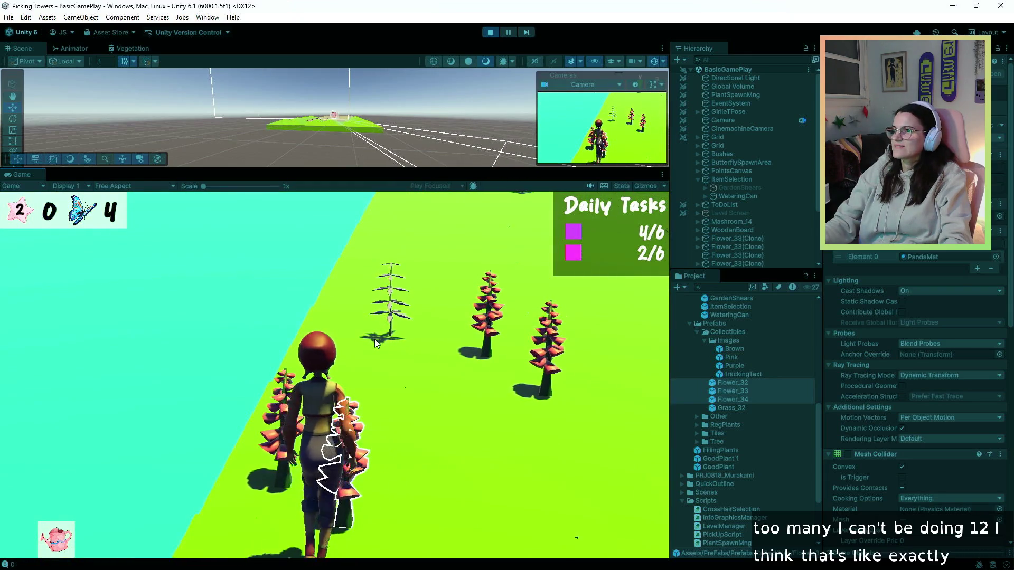
click(375, 339)
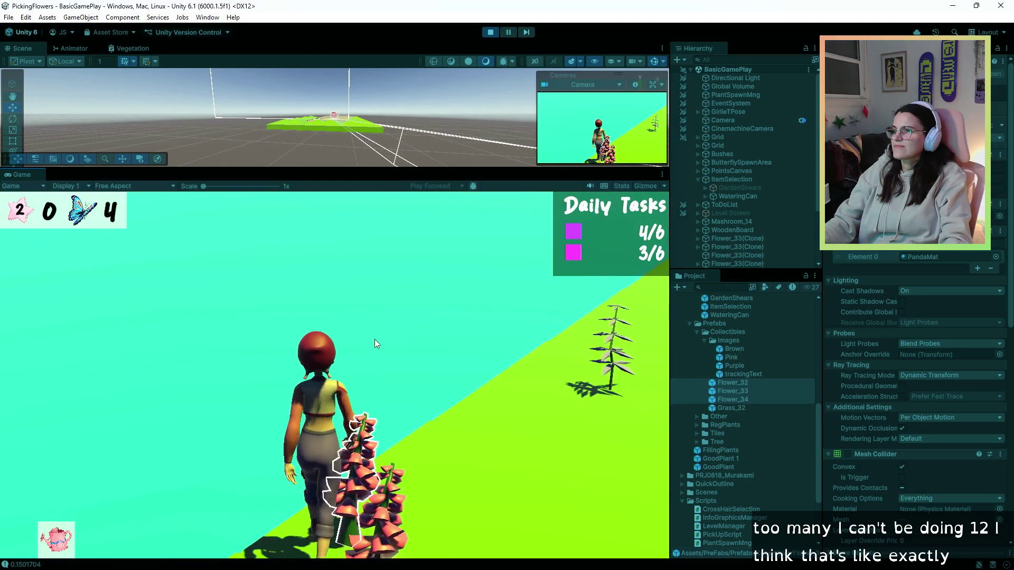
click(375, 339)
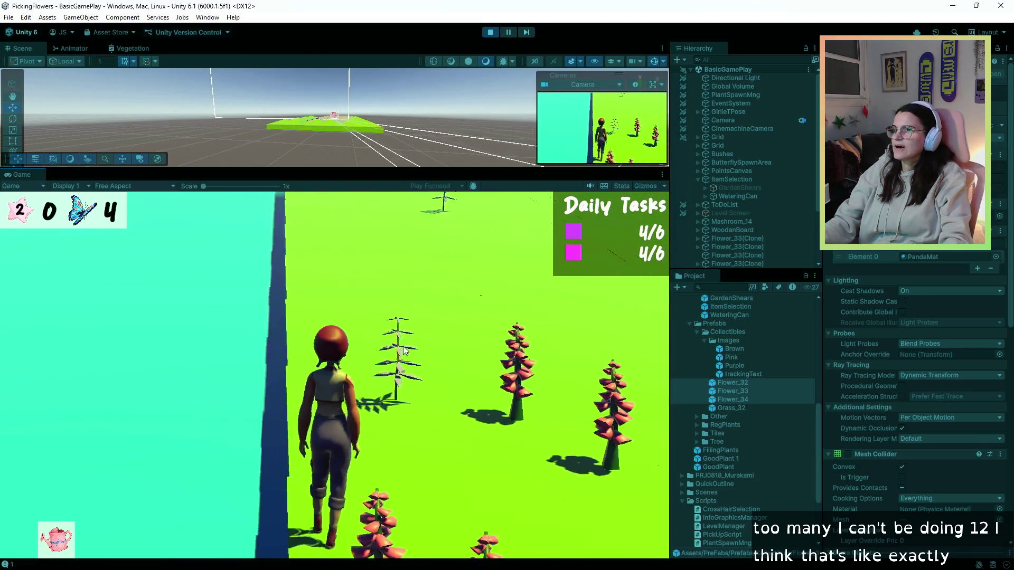
click(410, 348)
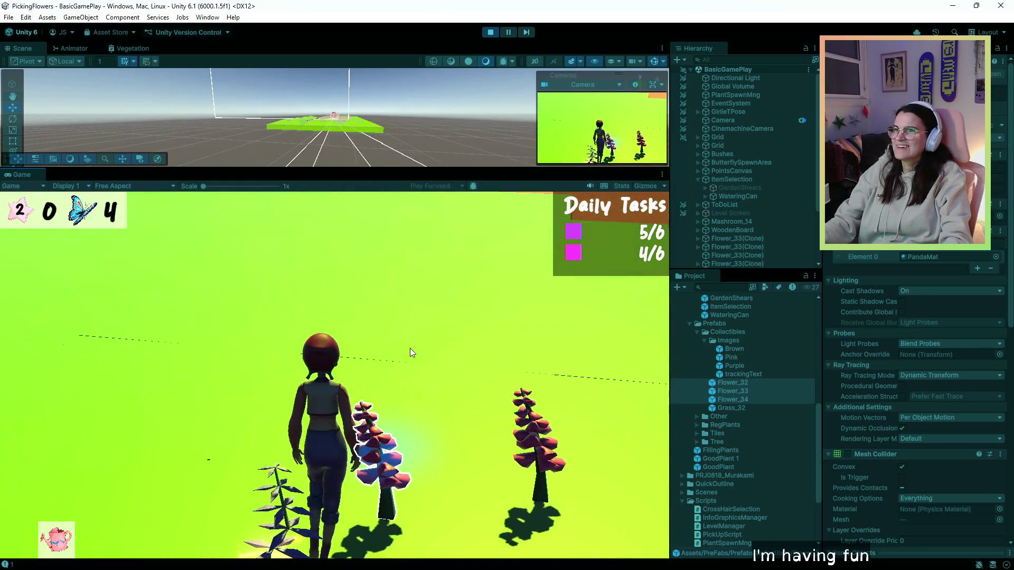
click(410, 348)
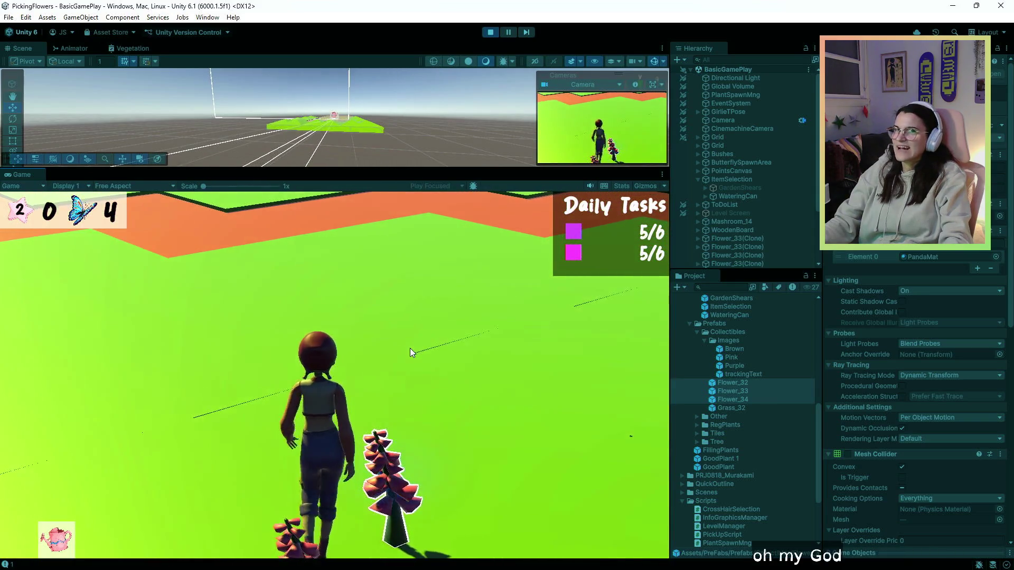
click(410, 347)
key(w)
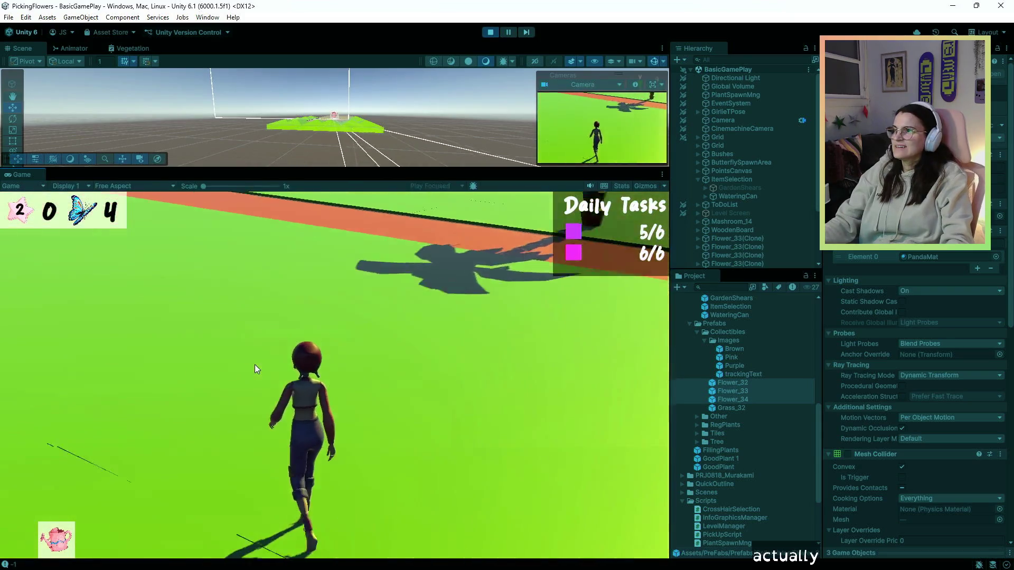
key(a)
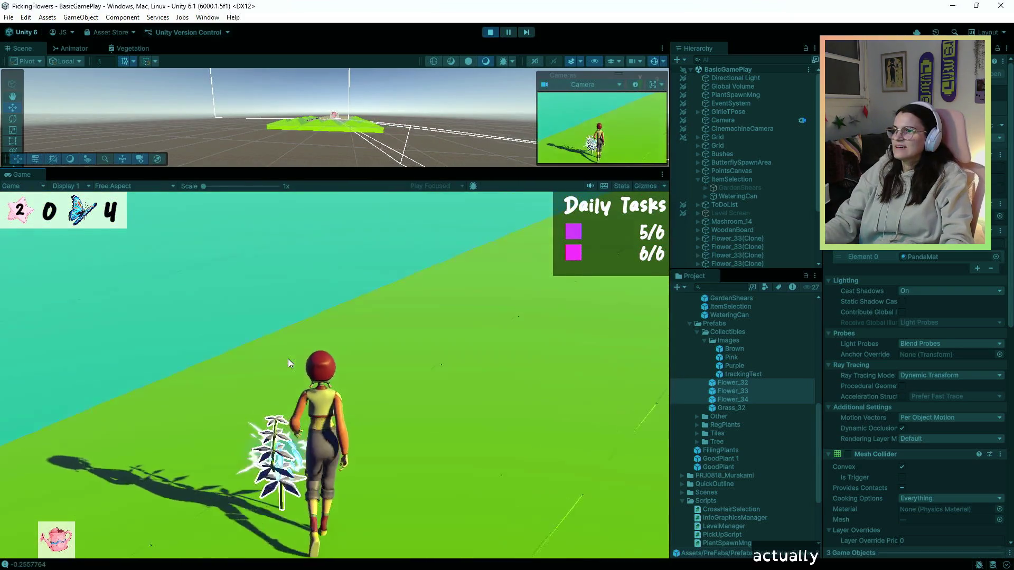
click(303, 360)
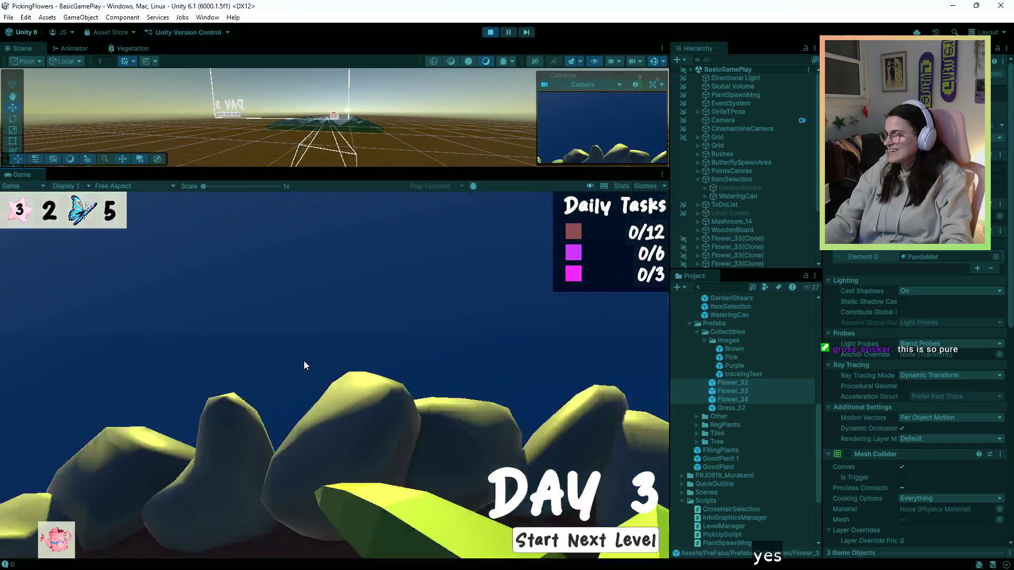
Step: Walk around the Day 3 level, stop the playtest, and switch to the Notion plant game tracker
key(w)
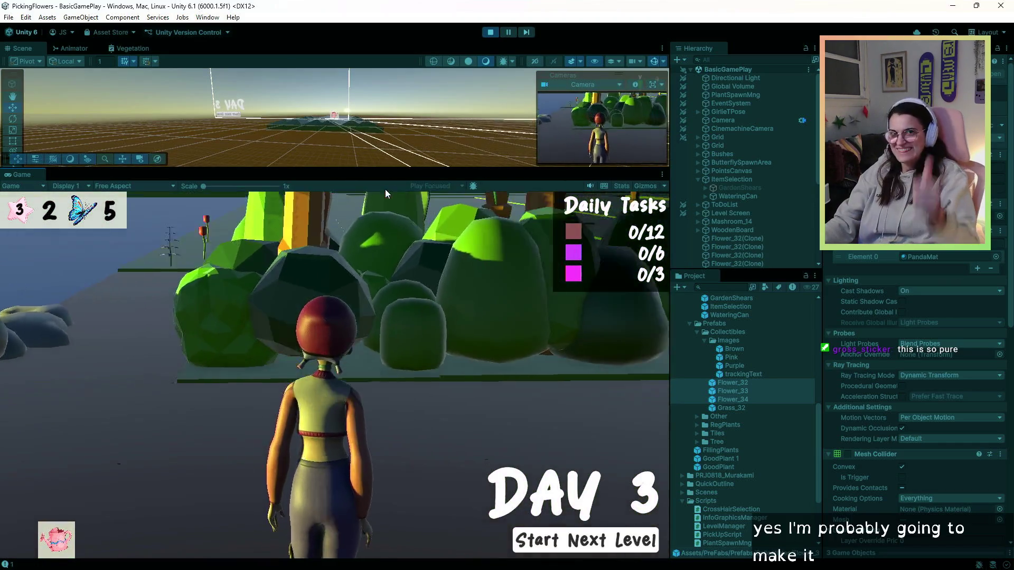
key(w)
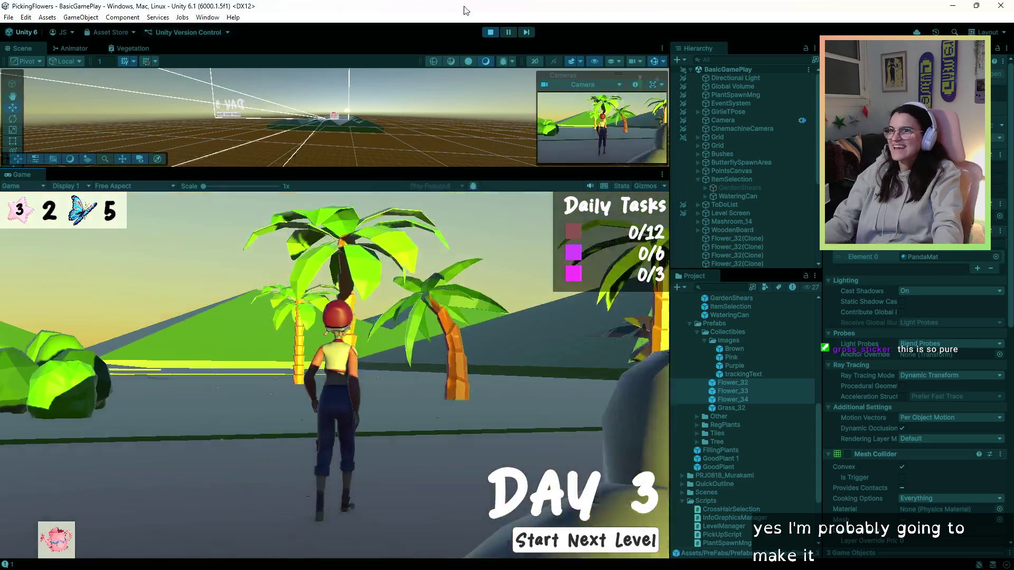
key(a)
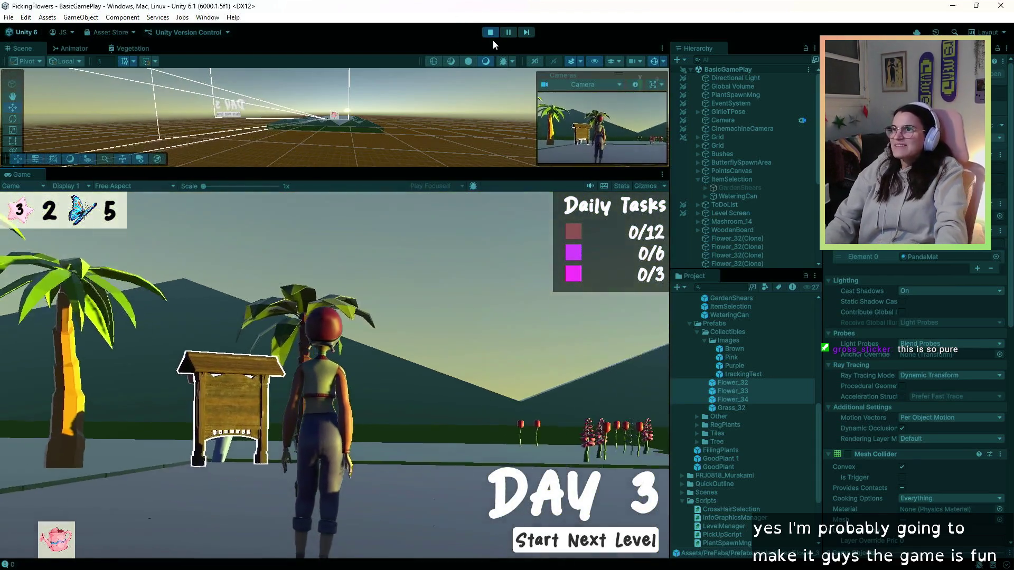
click(490, 33)
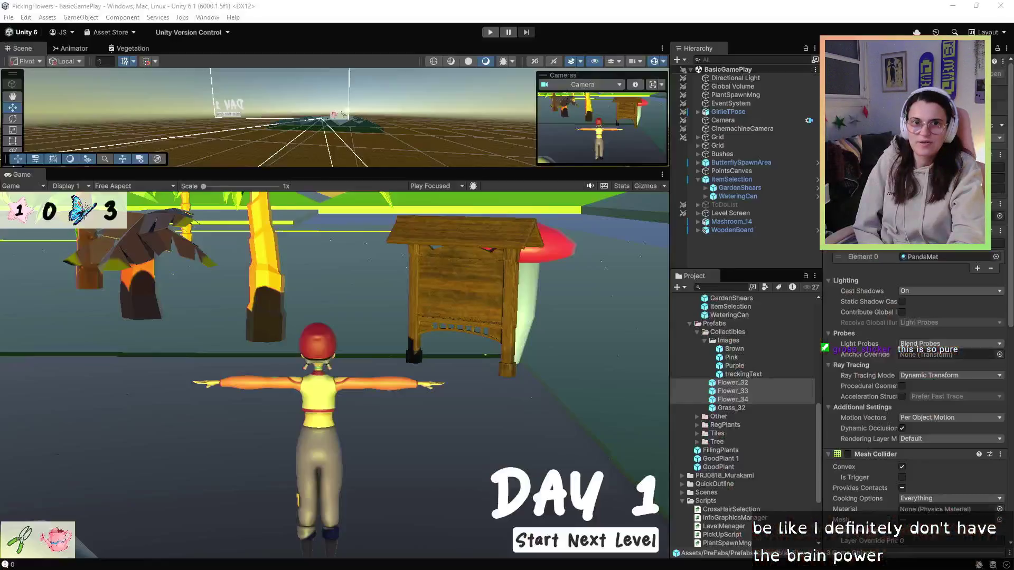
key(alt+Tab)
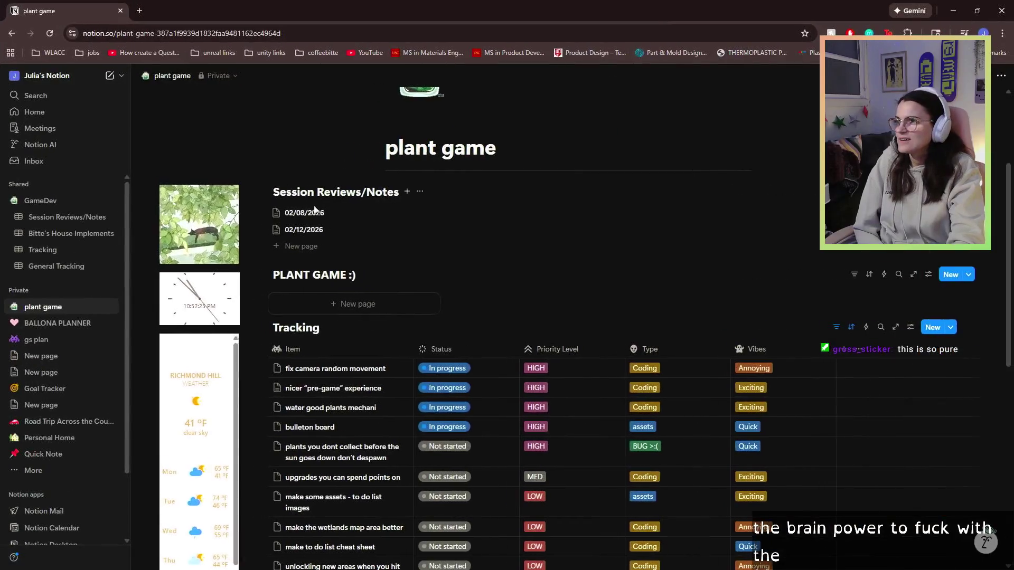
Step: Note on 'water good plants mechani': replace timed watering with multiple clicks at .5 second delays, or minigame
scroll(349, 370, down, 3)
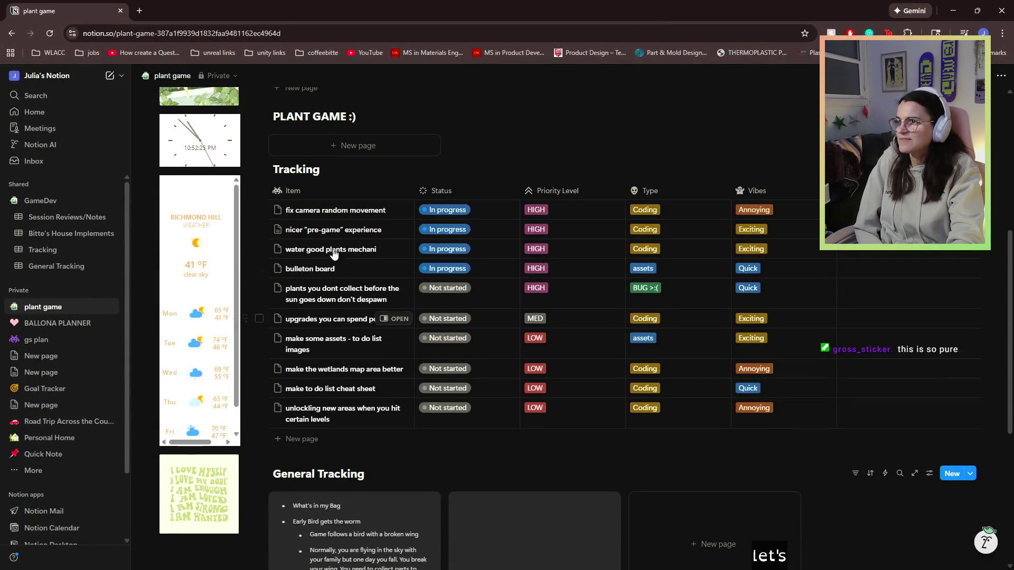
click(395, 249)
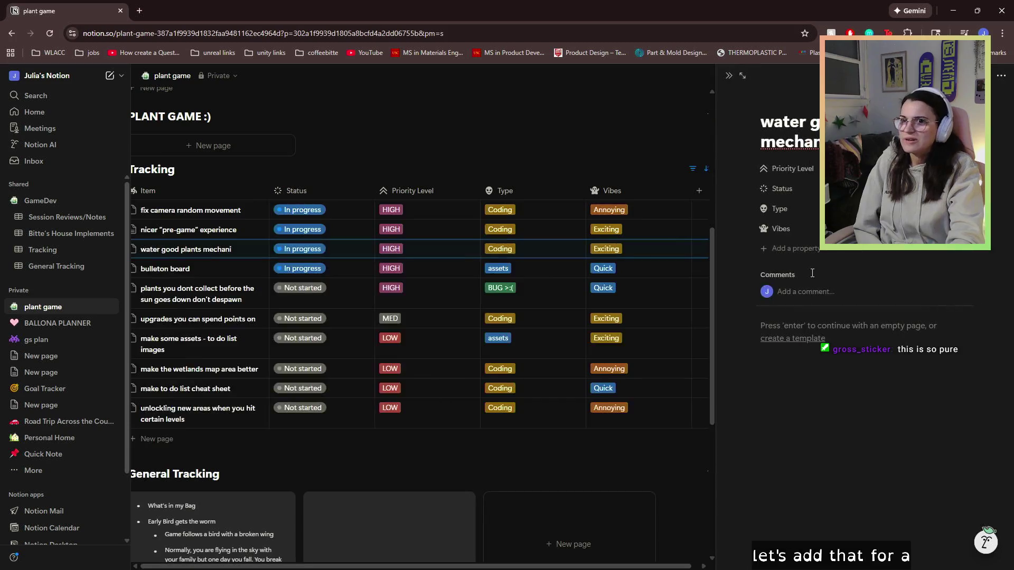
click(845, 343)
text(adj)
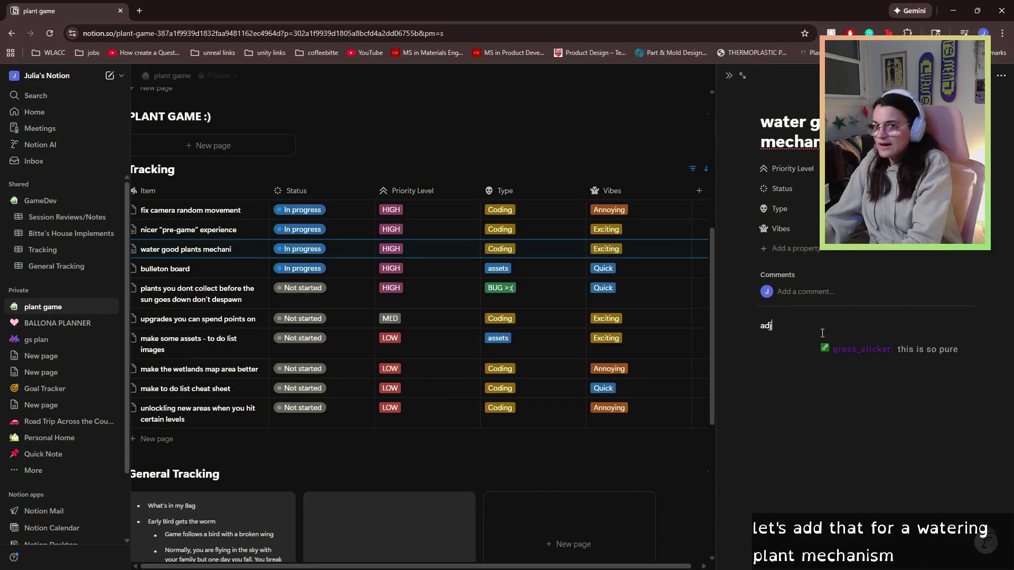
text(usrt rom )
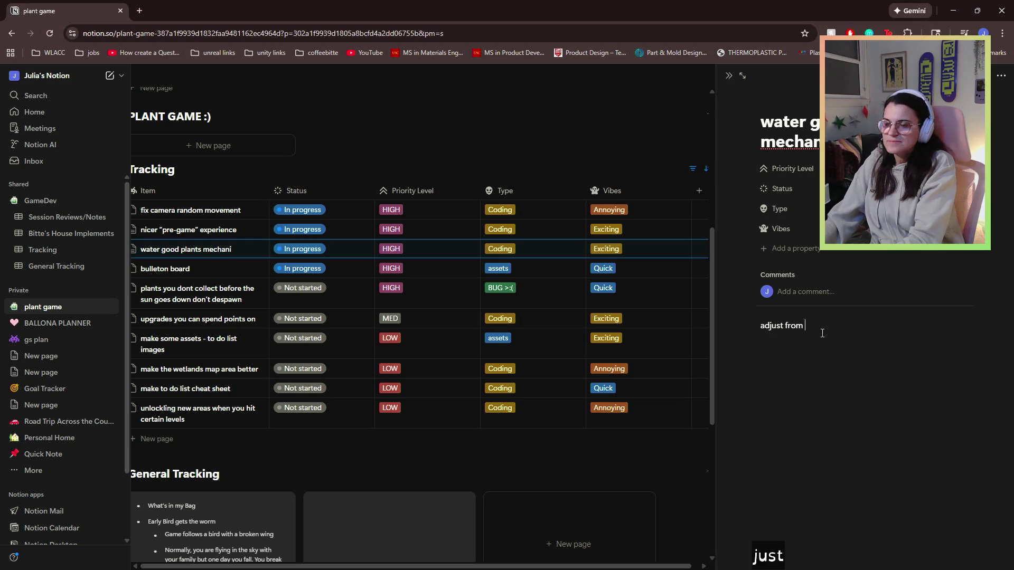
text(med watering t)
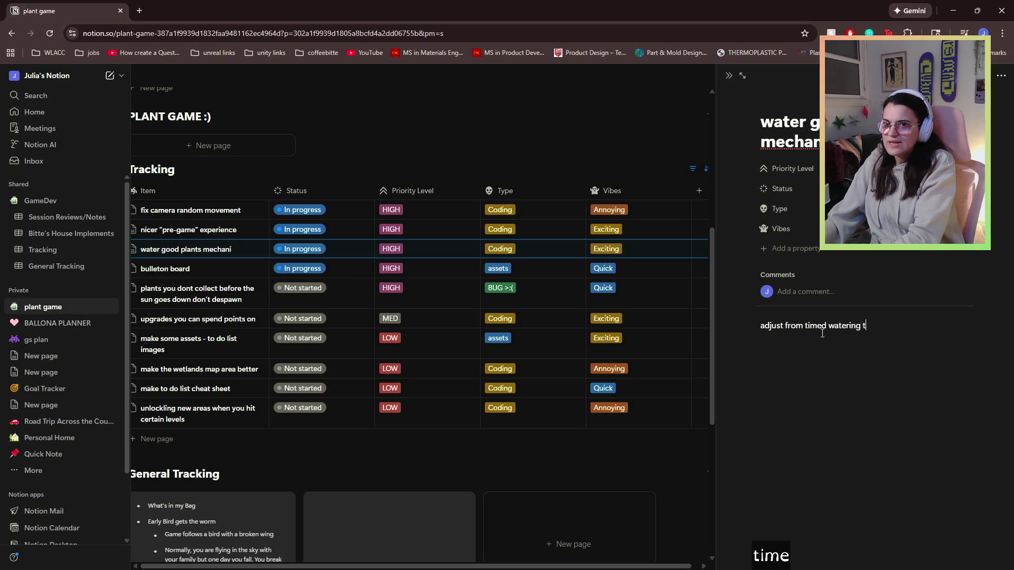
text(o multi)
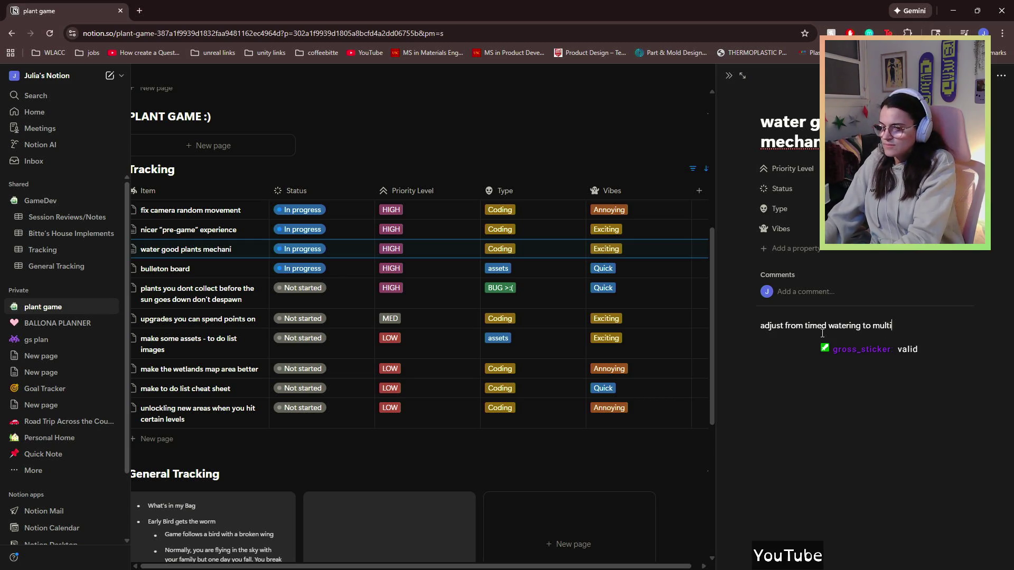
text(ple clicks with )
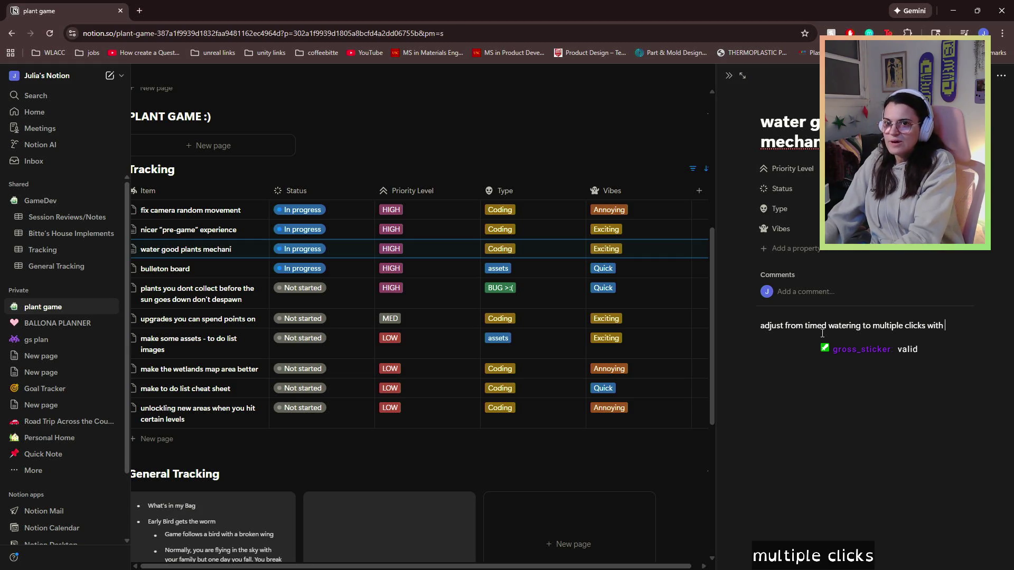
text(.5 second delays)
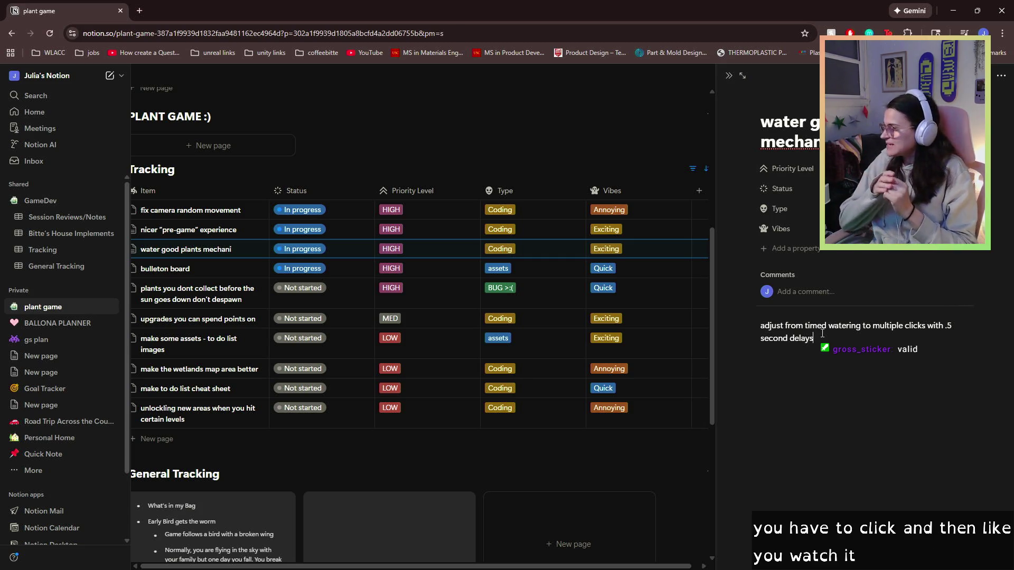
text( or minigame)
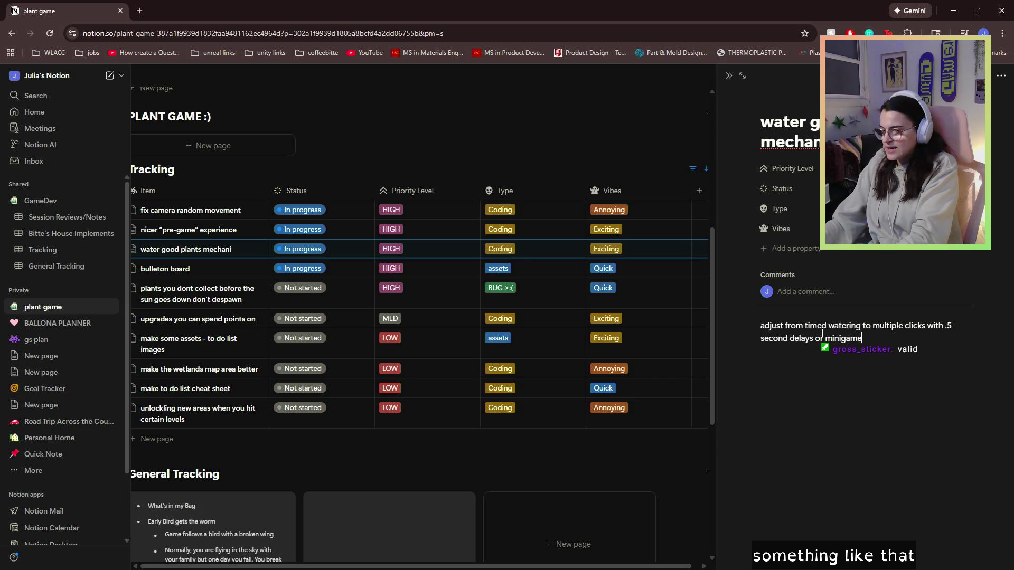
text( style???)
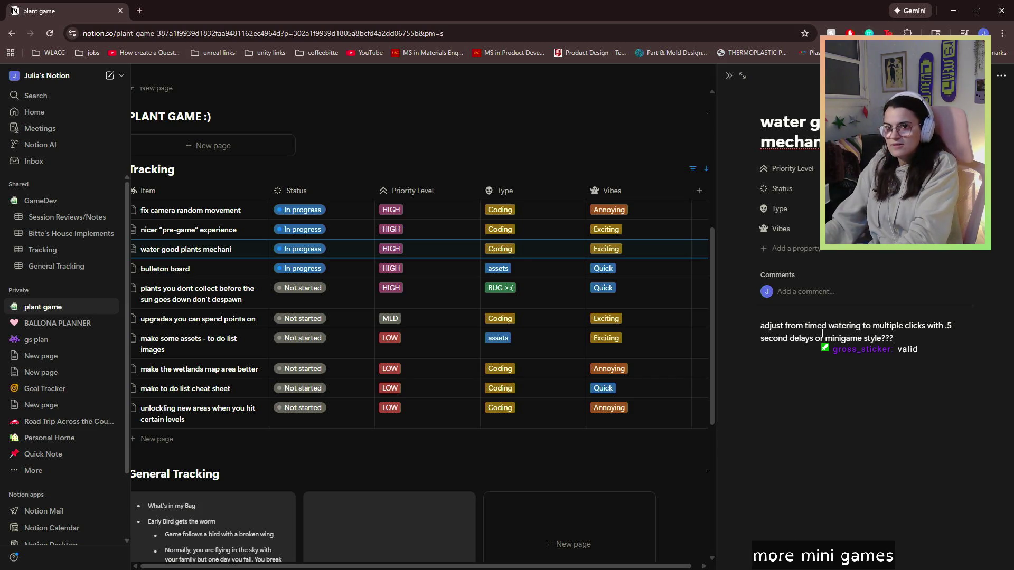
key(Return)
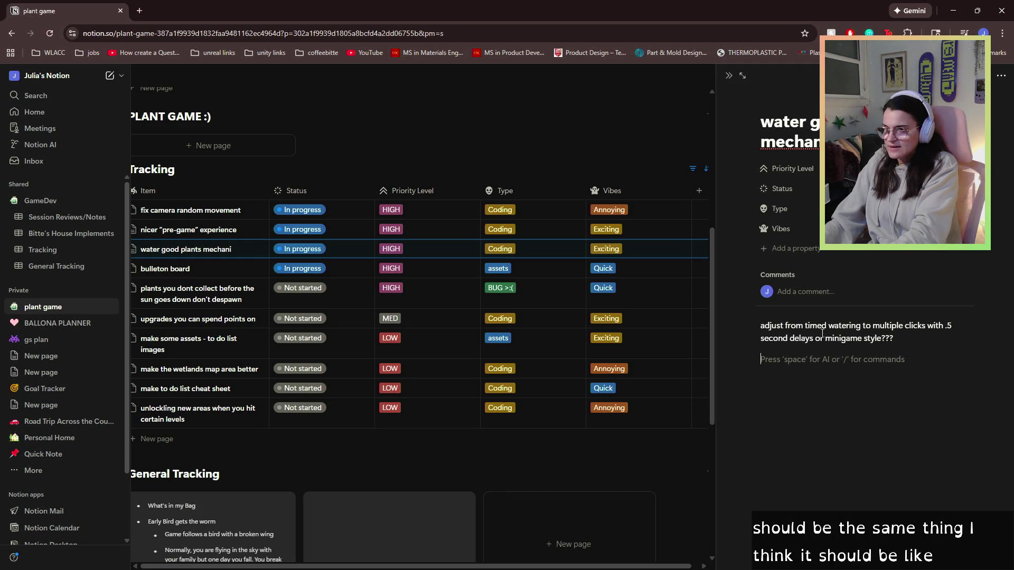
key(Return)
text(makig)
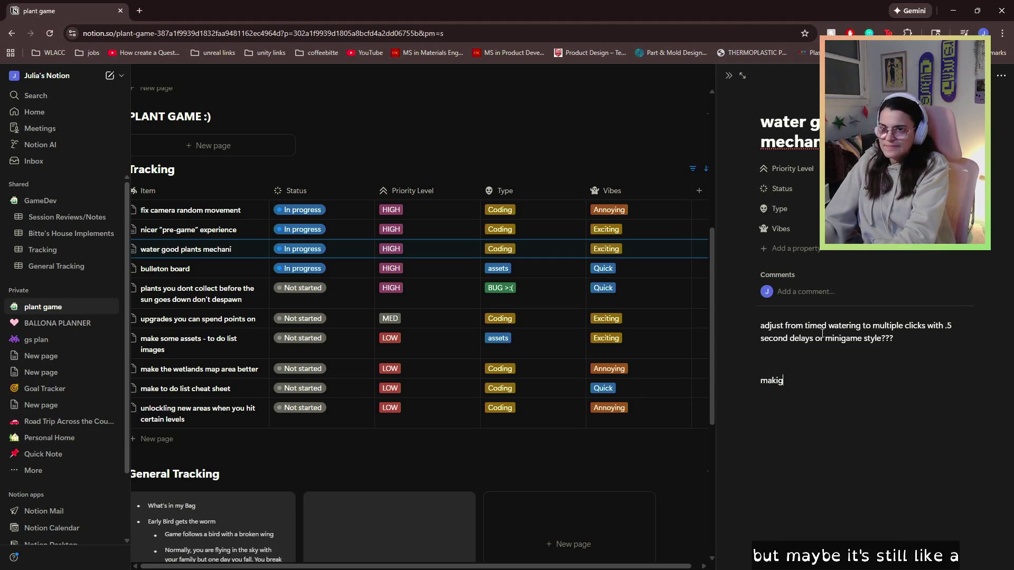
key(BackSpace)
key(BackSpace)
key(BackSpace)
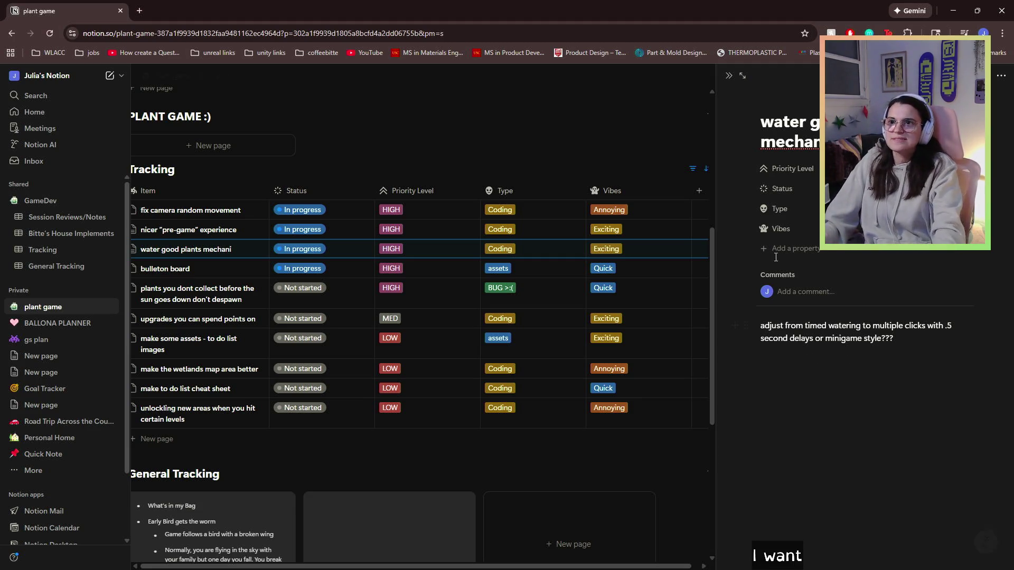
Step: Close the watering task and open the nicer "pre-game" experience task beside the table
click(729, 76)
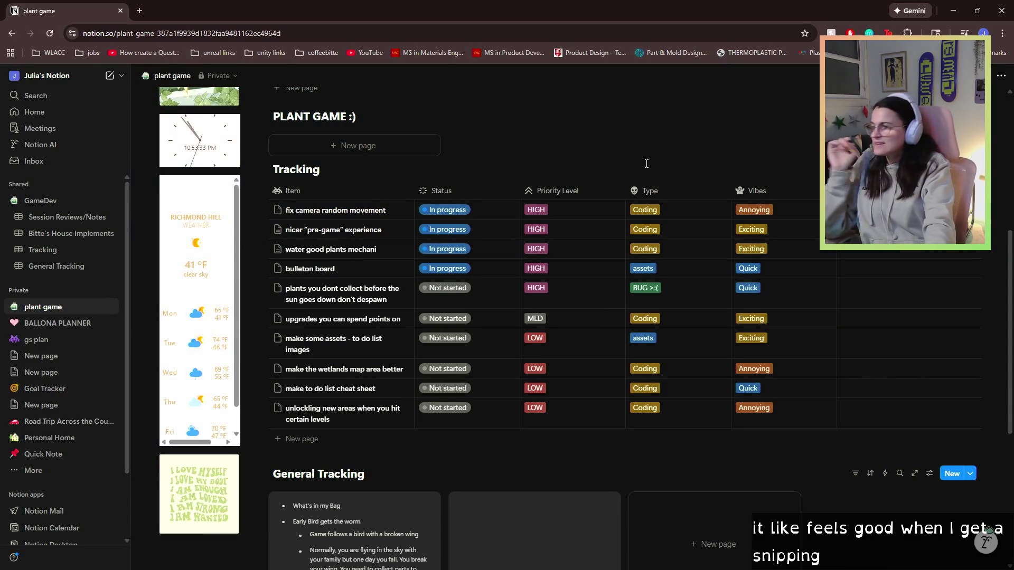
click(340, 231)
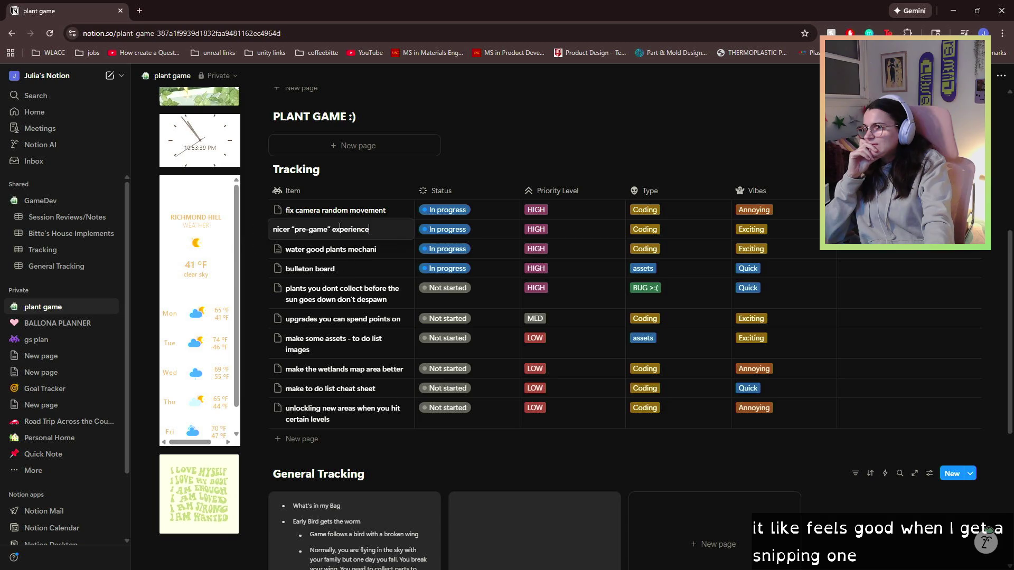
key(Escape)
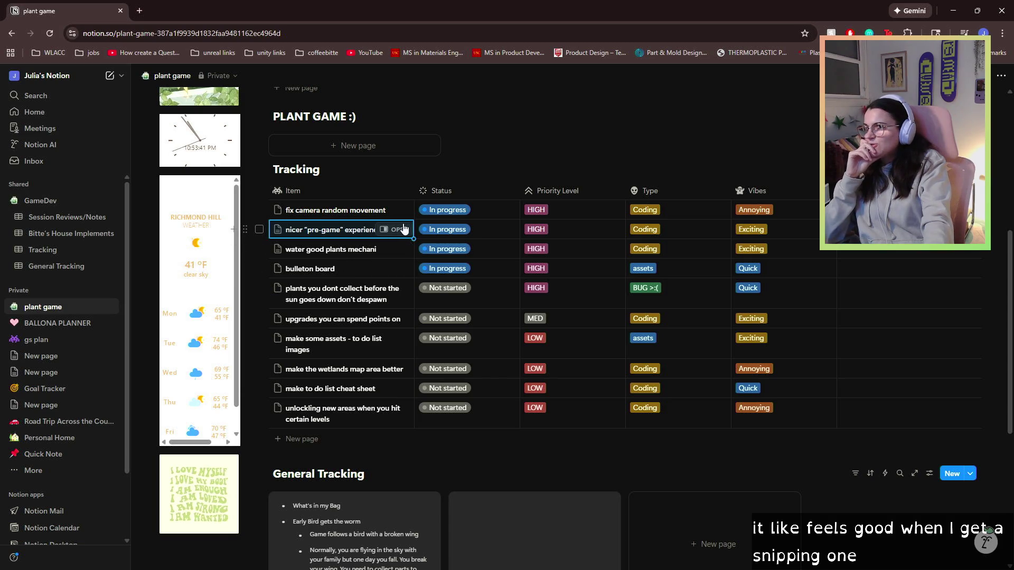
click(404, 233)
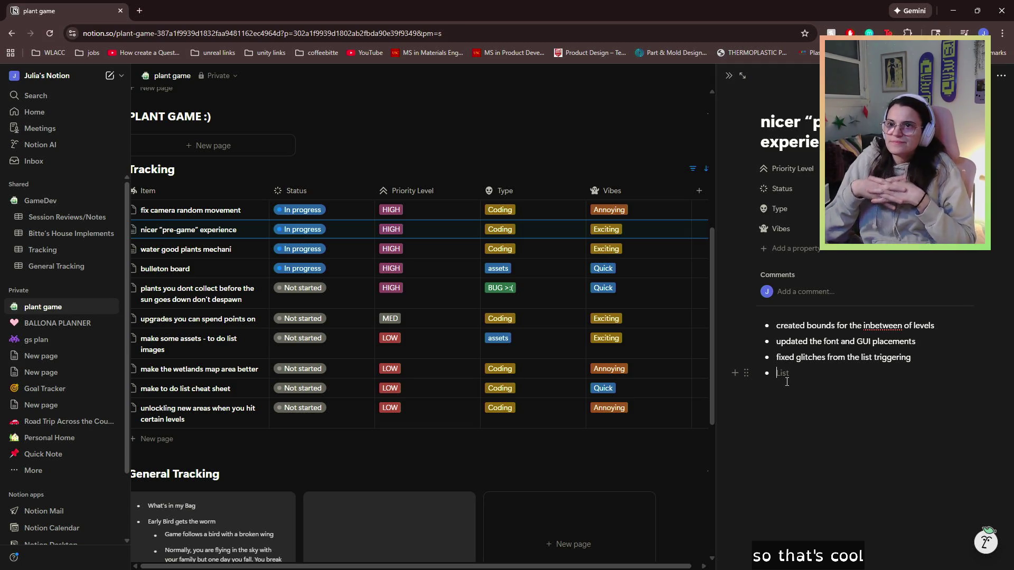
Step: Delete the leftover empty bullet from the pre-game task's notes list
key(BackSpace)
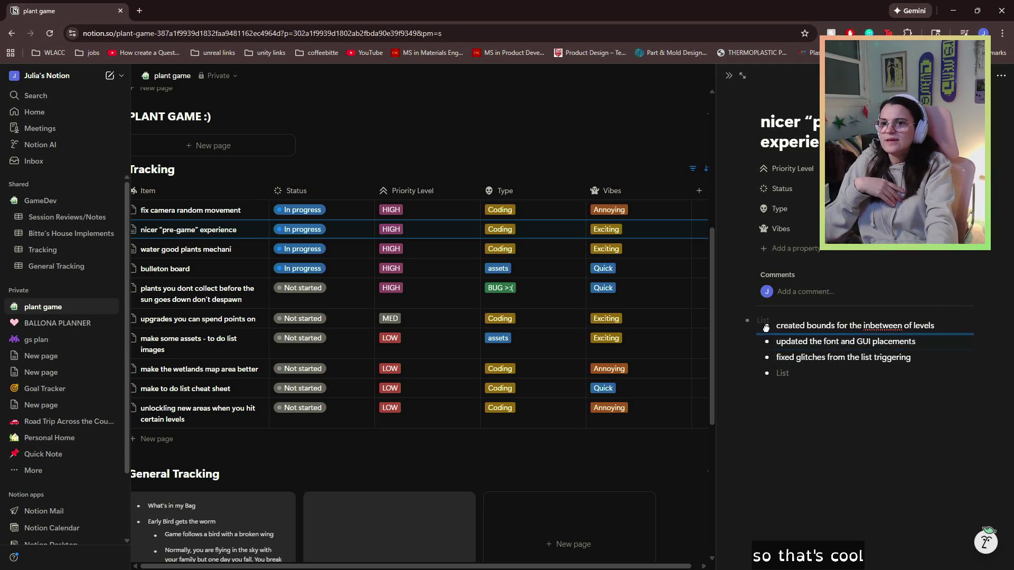
click(936, 326)
key(Return)
key(BackSpace)
key(BackSpace)
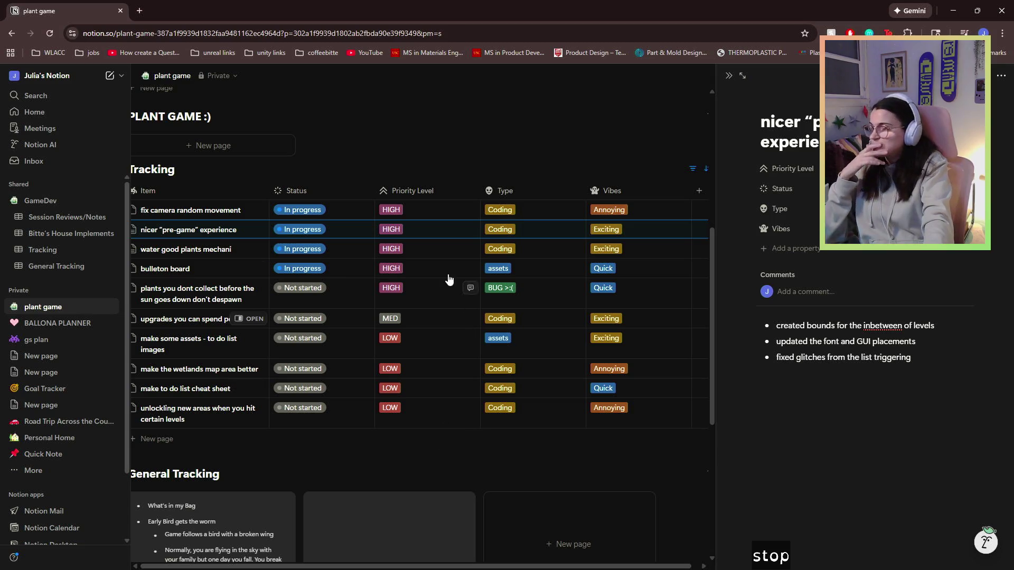
drag(186, 84, 251, 160)
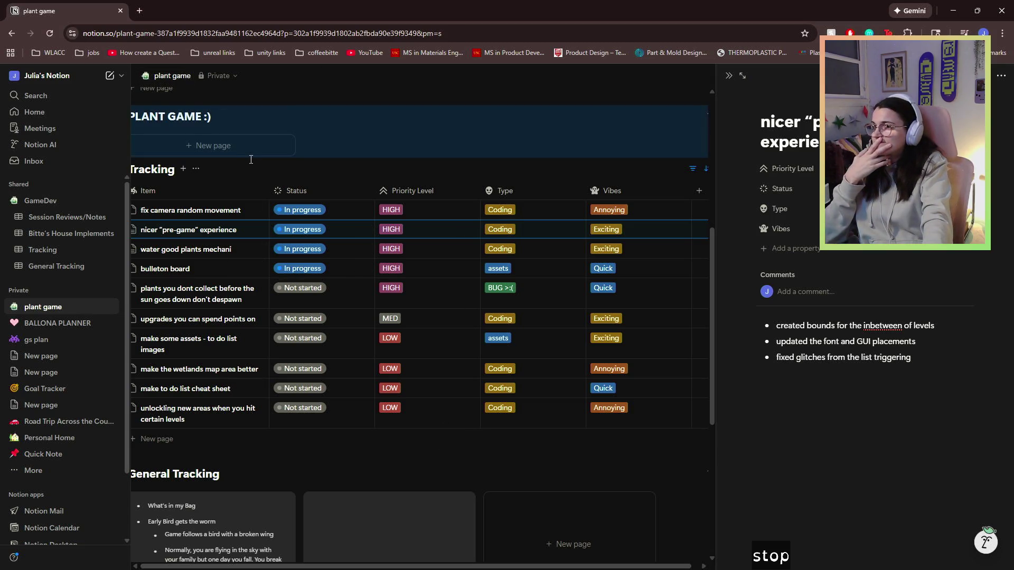
scroll(251, 156, up, 5)
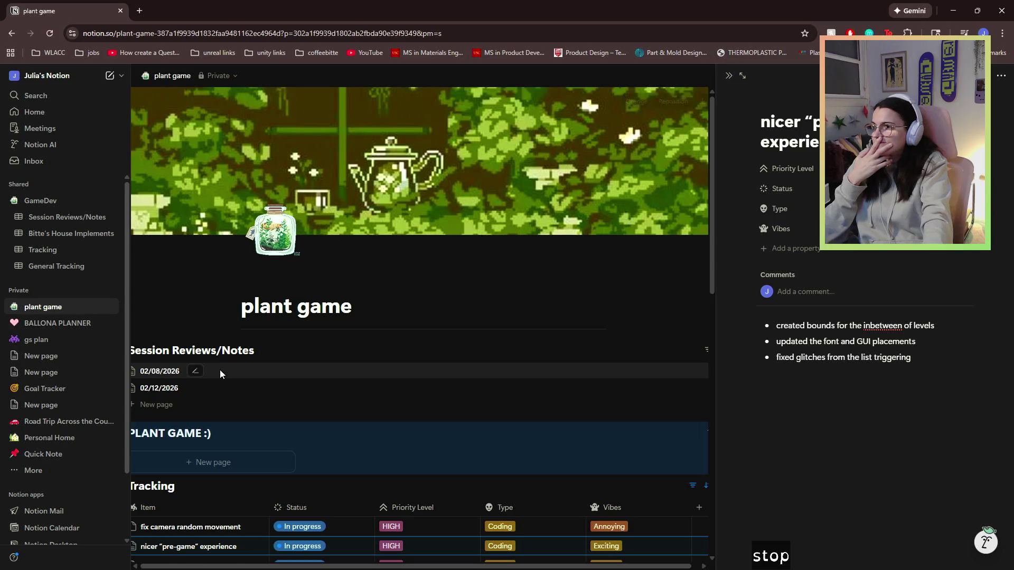
Step: Add 02/12/2026 notes: fixed watering overcounting clicks, added delay VFX, added adjustable watering period
click(155, 388)
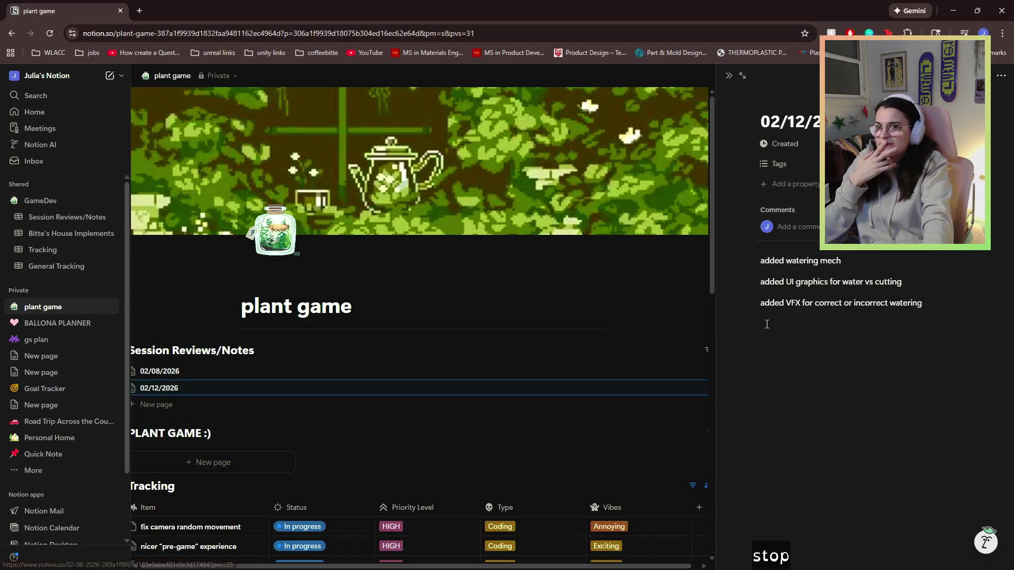
click(935, 316)
key(Return)
text(fixed bugs around )
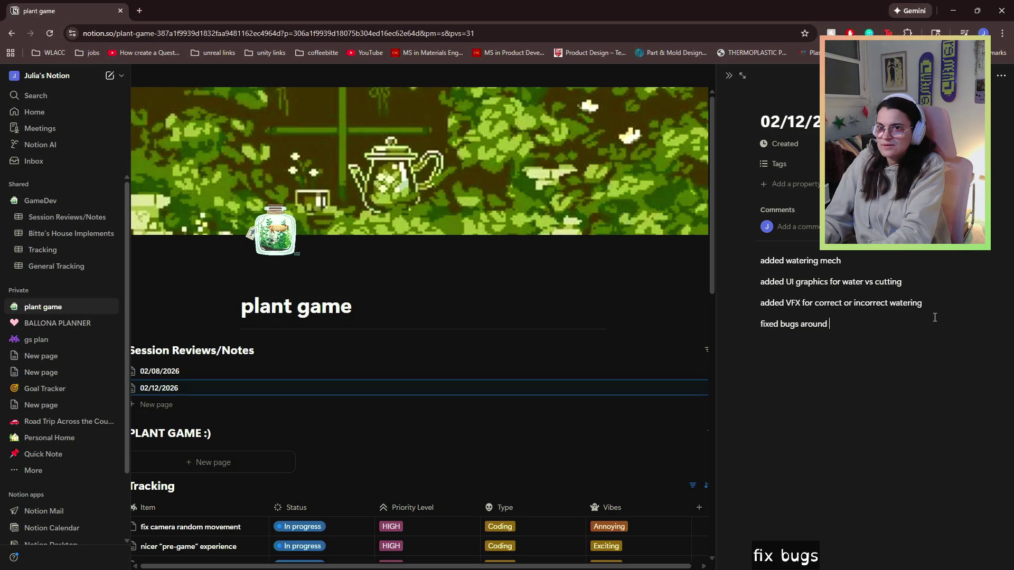
text(wat)
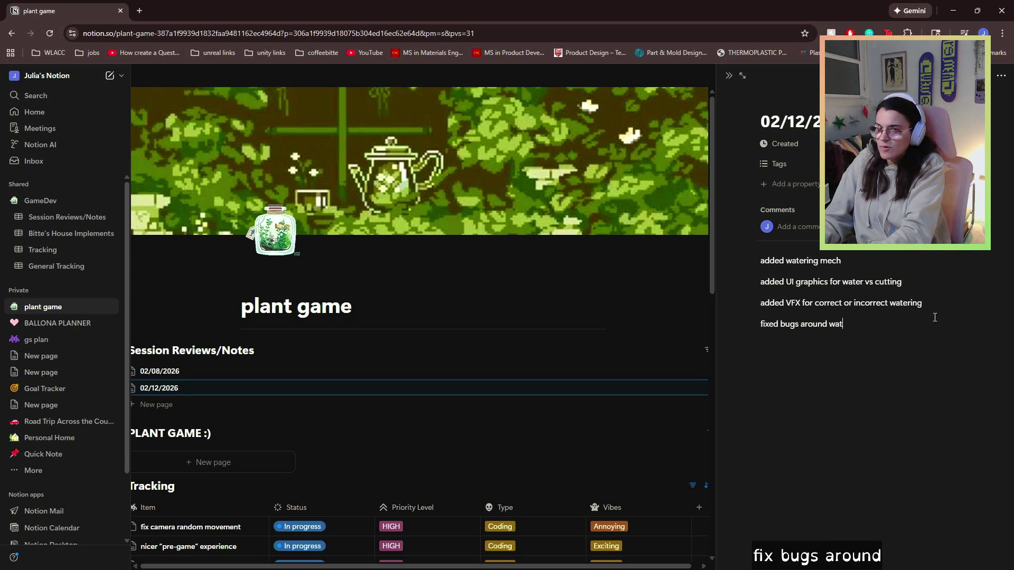
text(ering overcou)
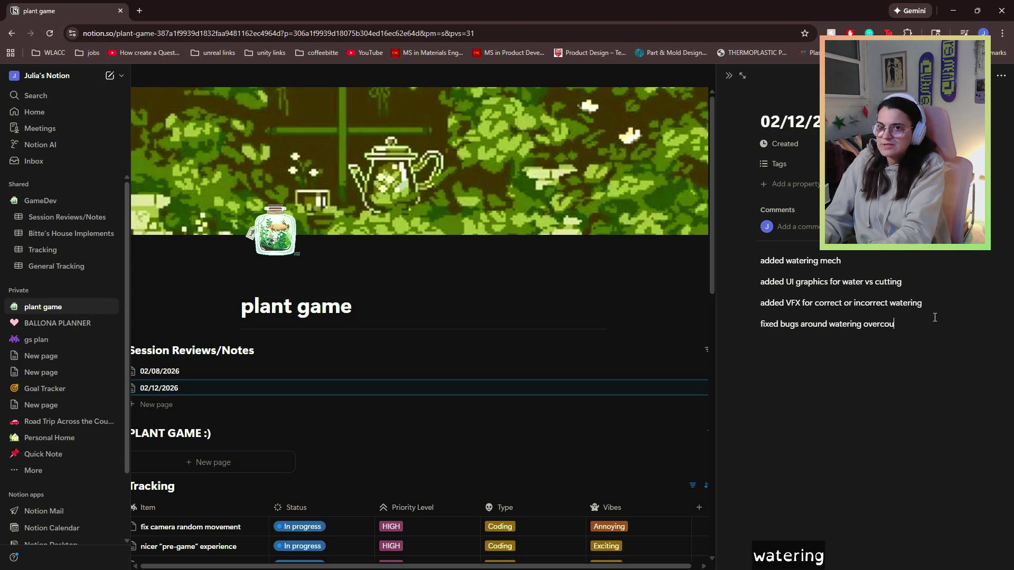
text(nting clicks)
key(Return)
text(added V)
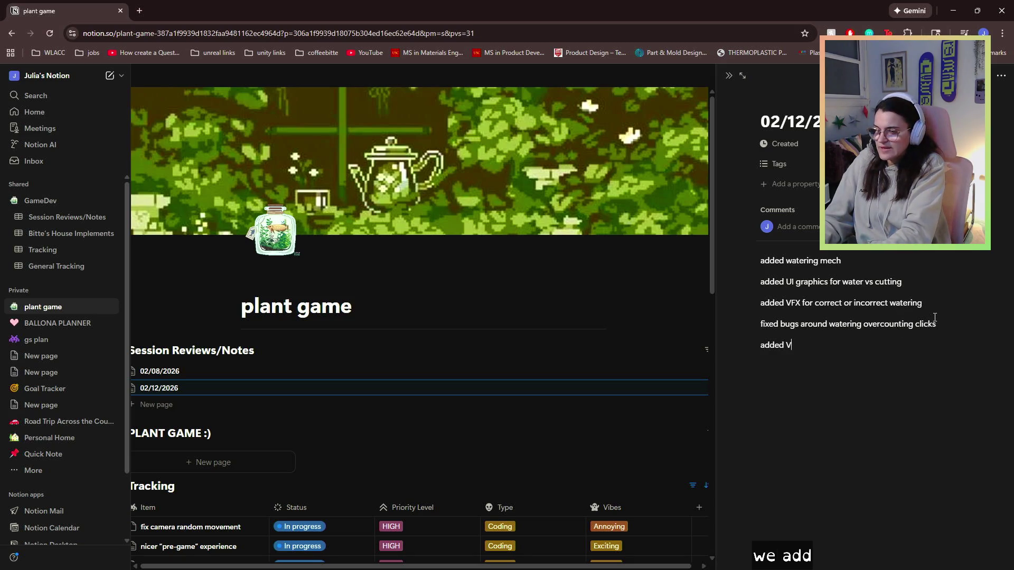
text(FX for ddelay period)
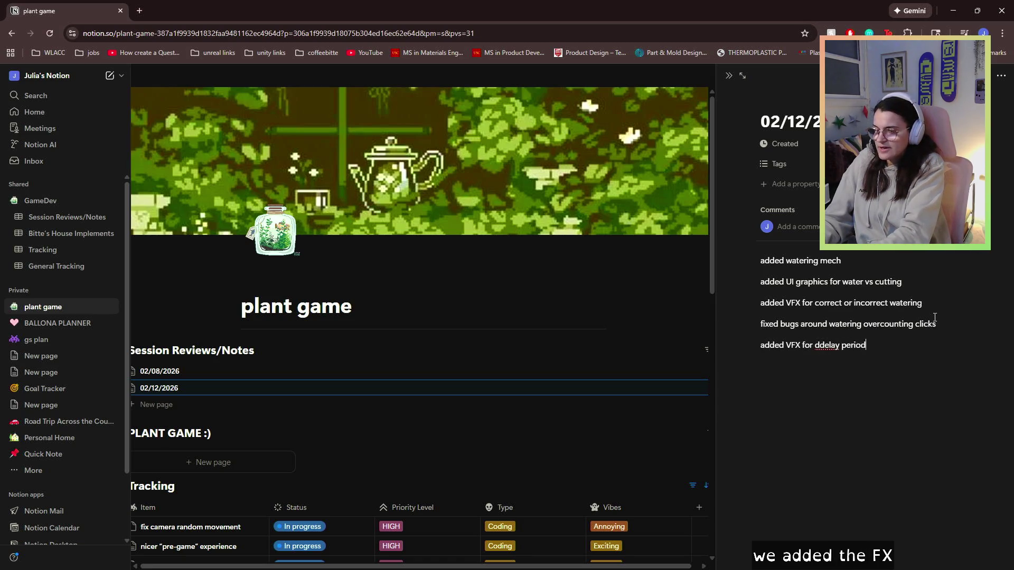
key(Return)
text(added)
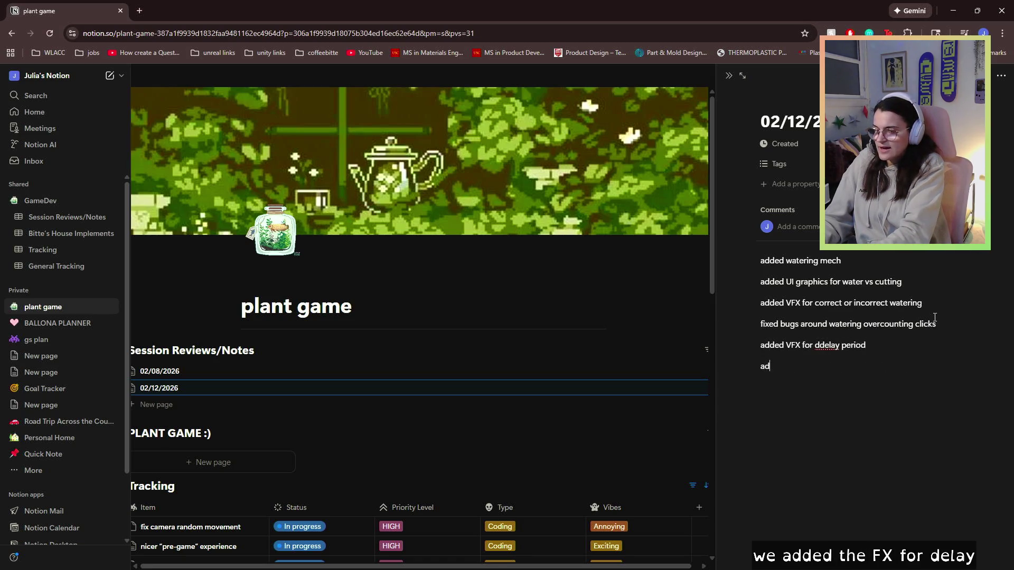
text( delay per)
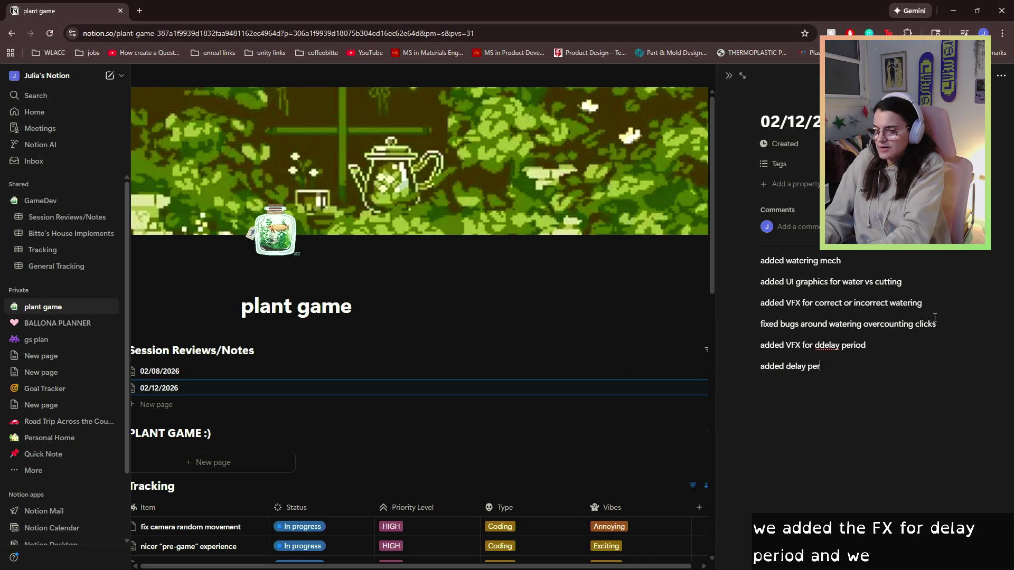
text(siodwate)
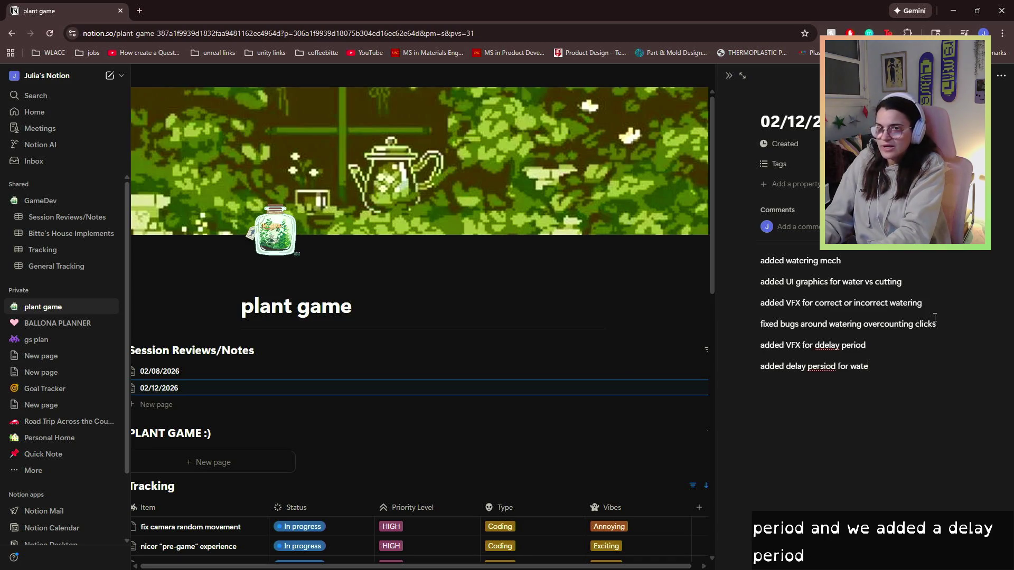
text(can be a v)
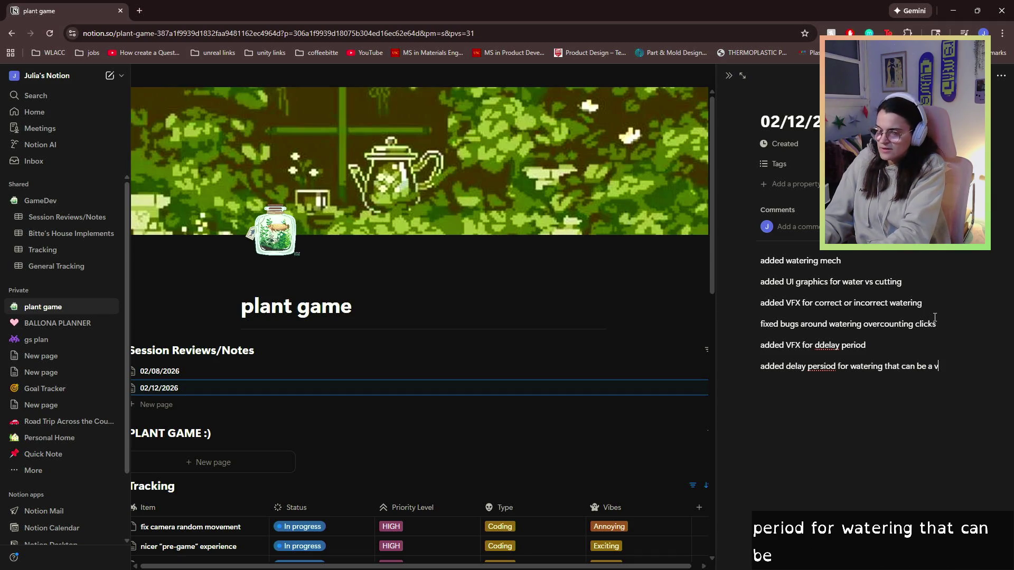
text( adjs)
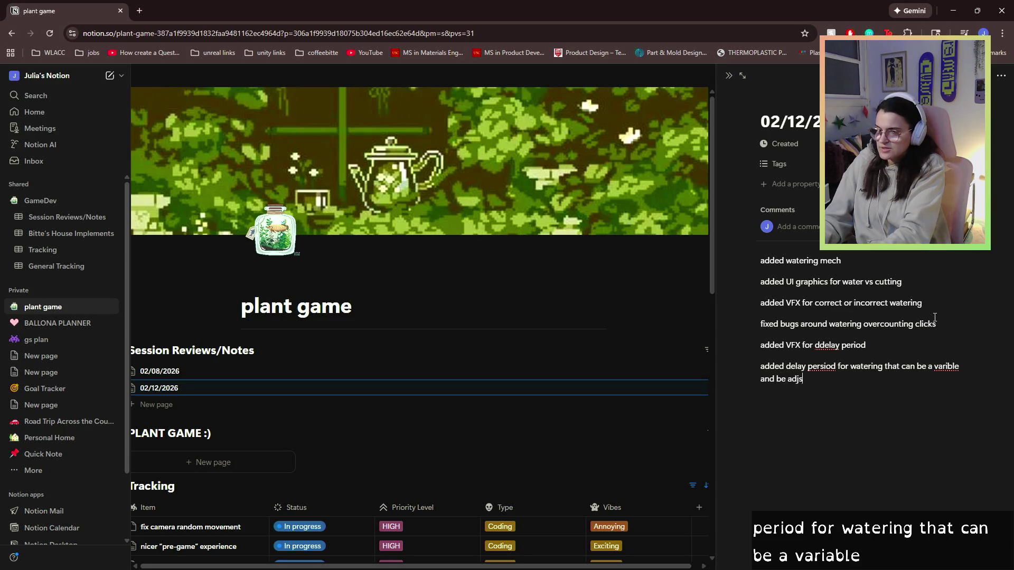
key(BackSpace)
key(BackSpace)
key(BackSpace)
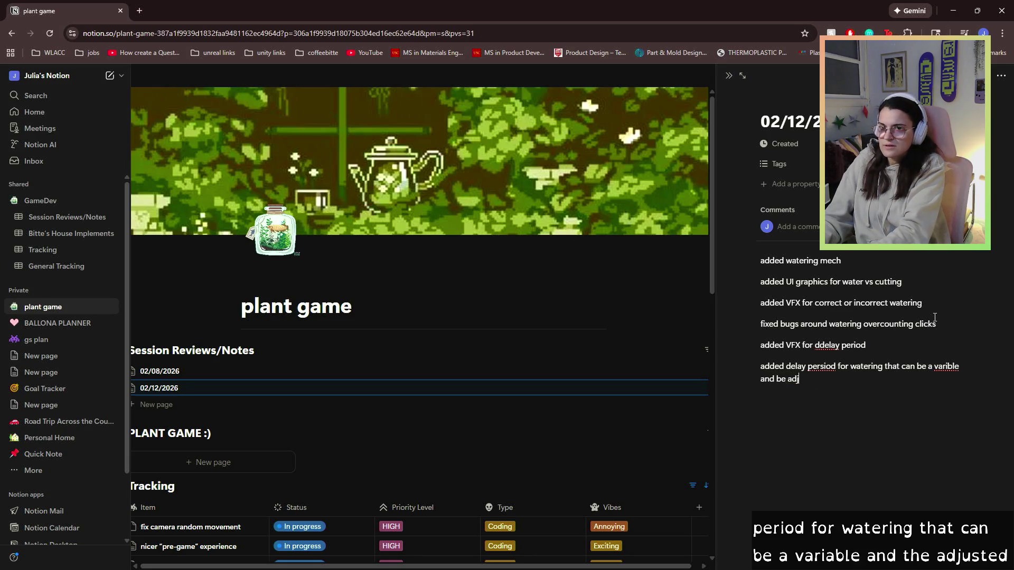
text(usted)
click(559, 418)
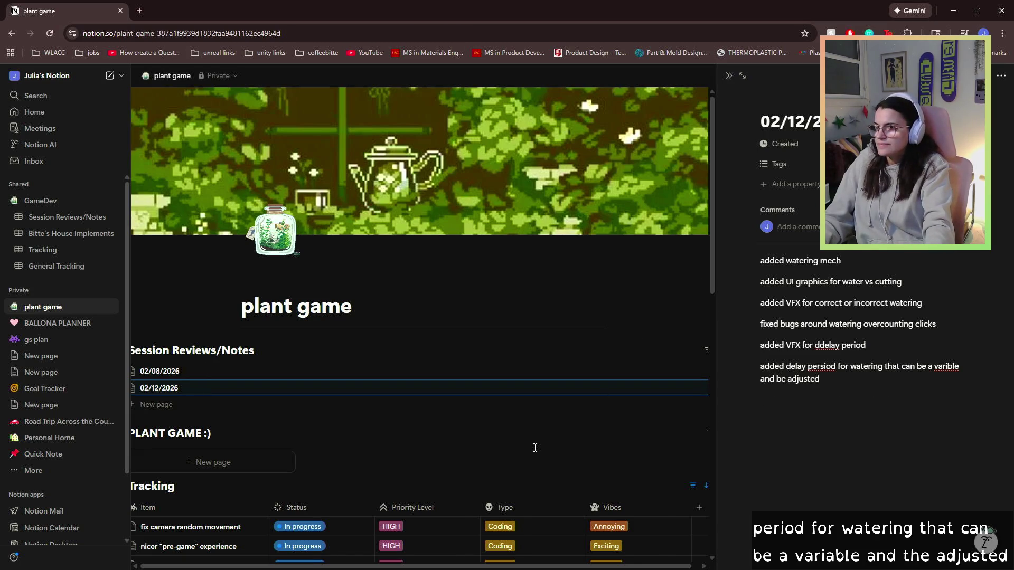
scroll(560, 418, down, 6)
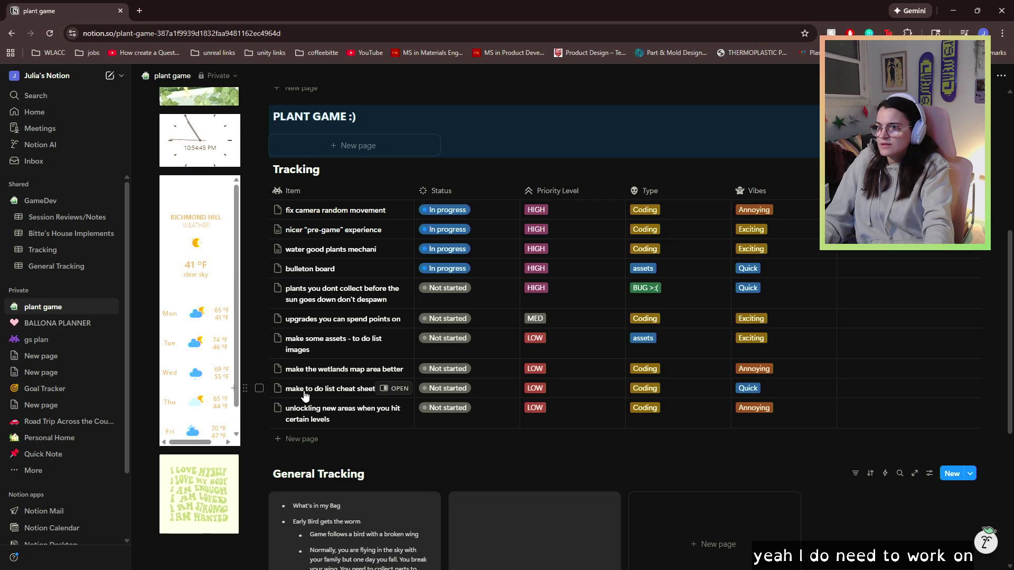
Step: Set the cheat sheet task's Priority to MED and the despawn bug's Status to Complete
click(536, 390)
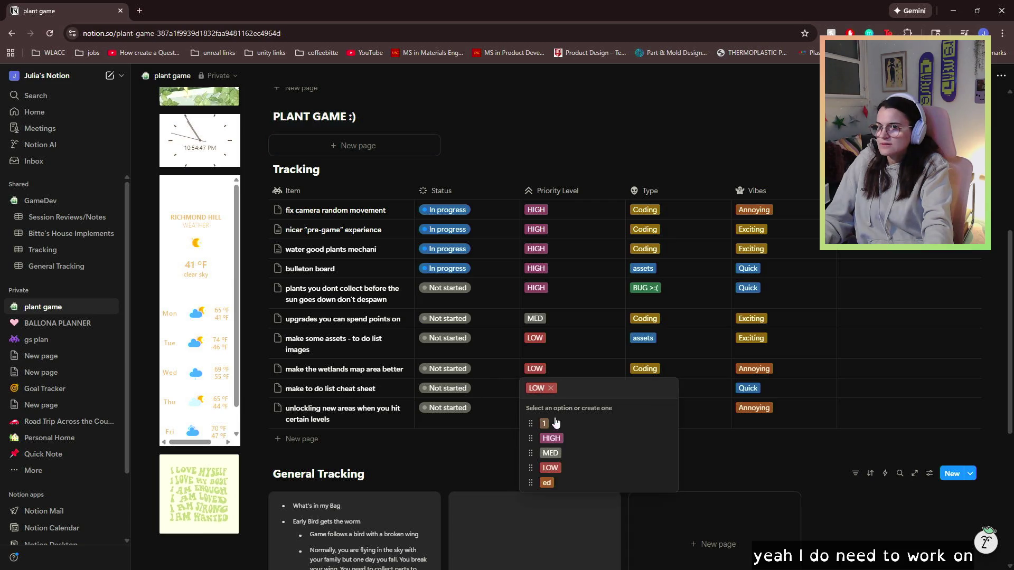
click(559, 456)
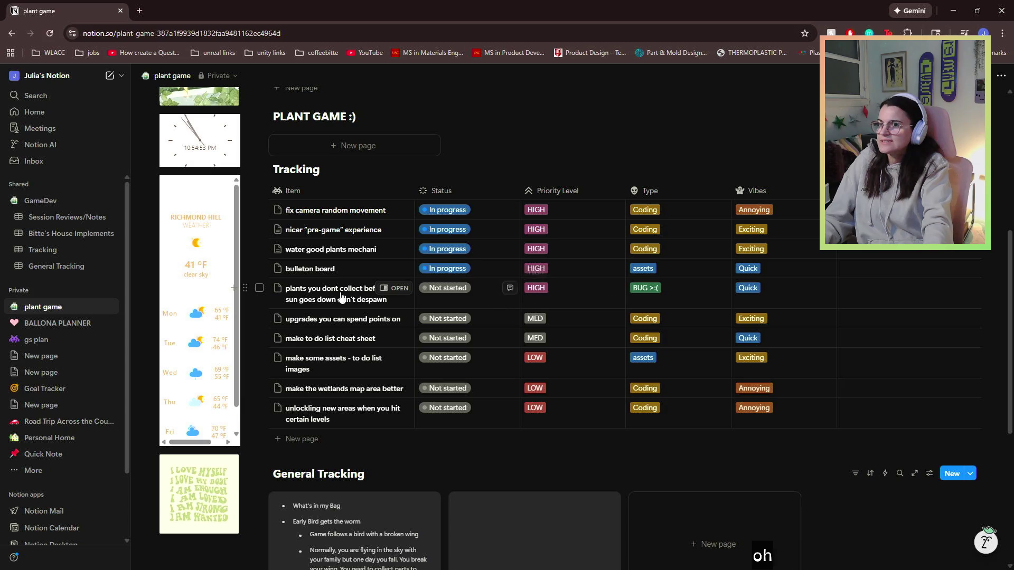
click(437, 297)
click(453, 406)
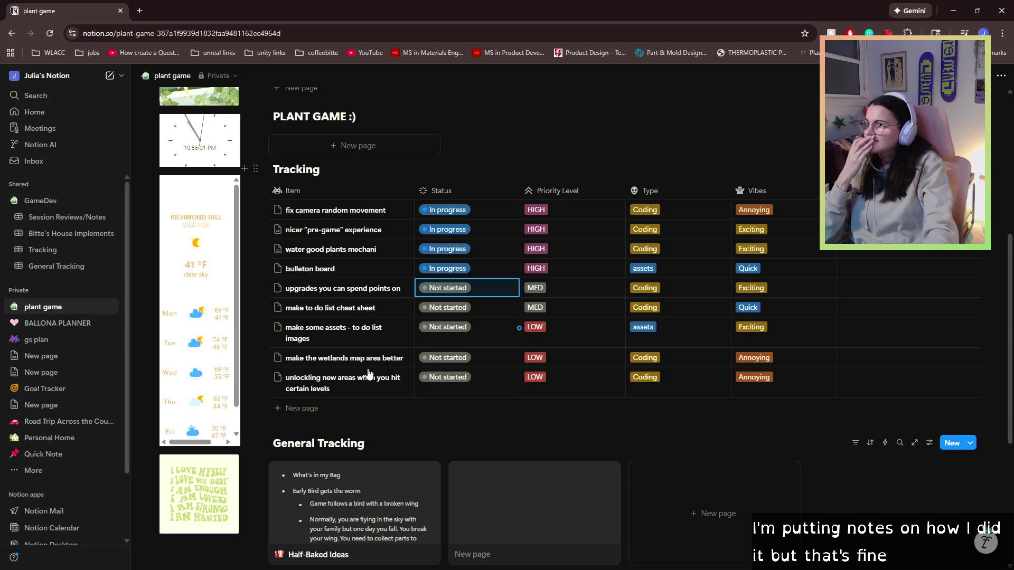
Step: Drag the weather embed's bottom edge down to make it taller
scroll(180, 226, down, 1)
scroll(182, 225, up, 1)
scroll(222, 216, right, 1)
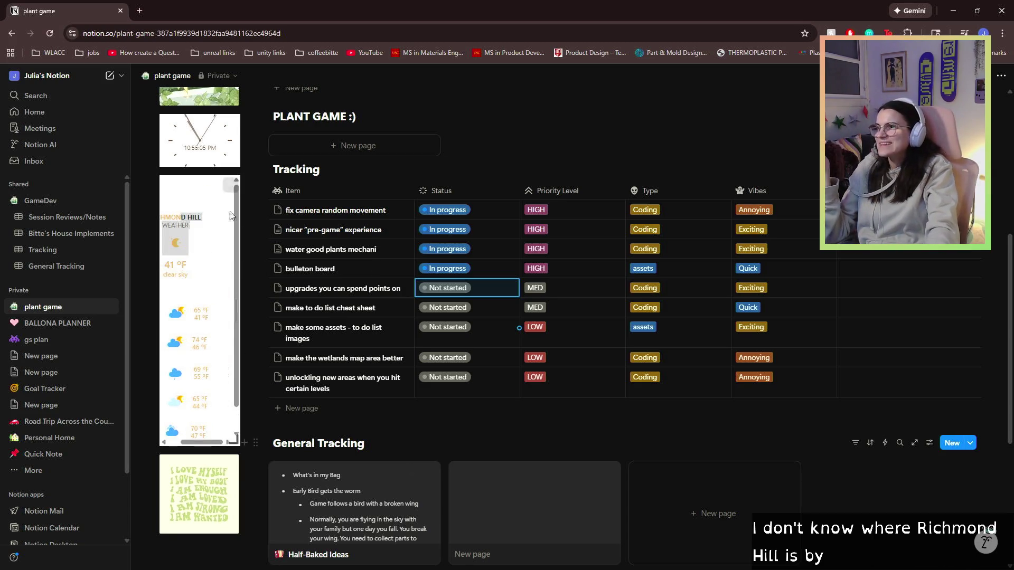
click(230, 185)
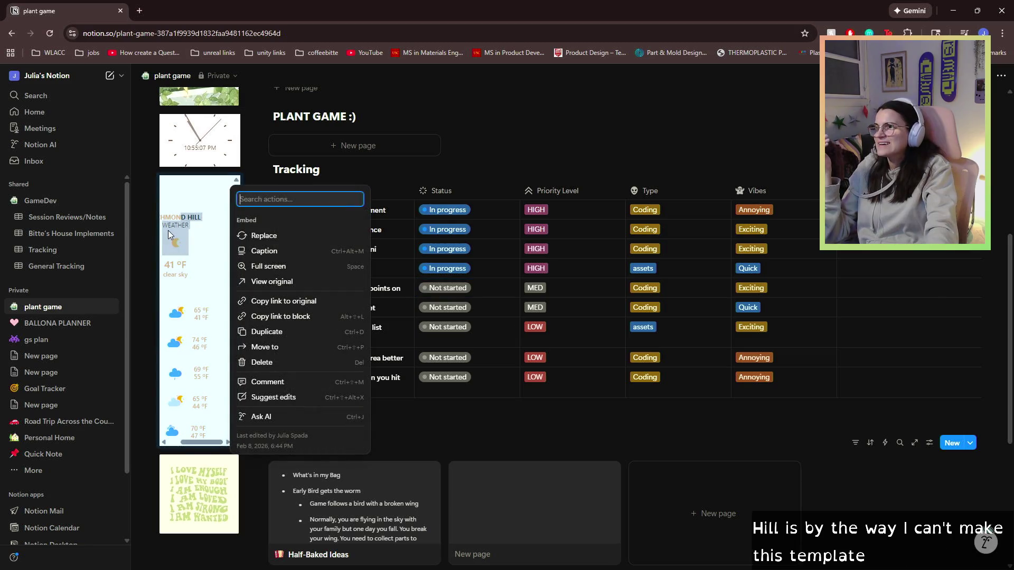
click(184, 228)
click(214, 472)
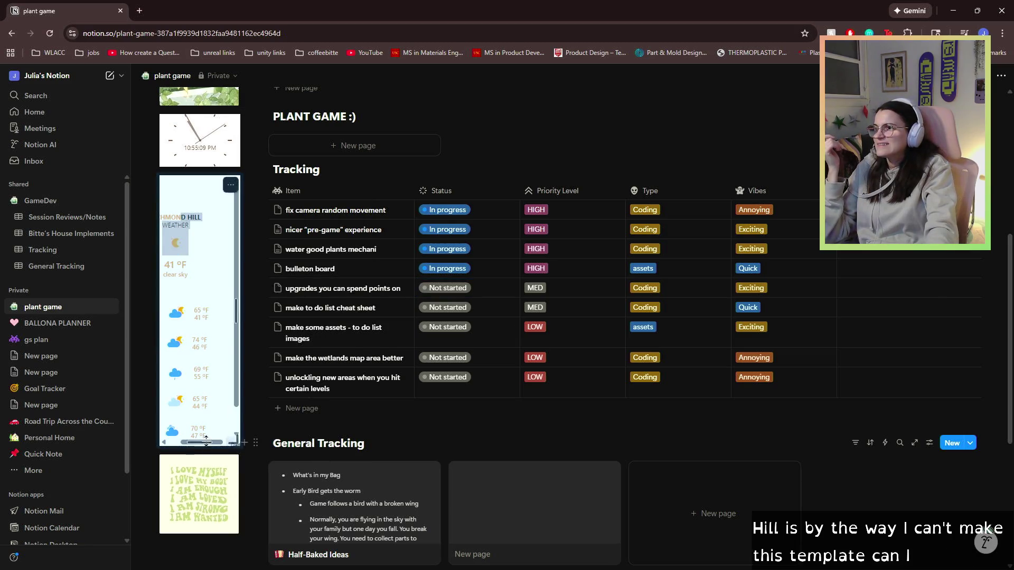
drag(211, 444, 211, 458)
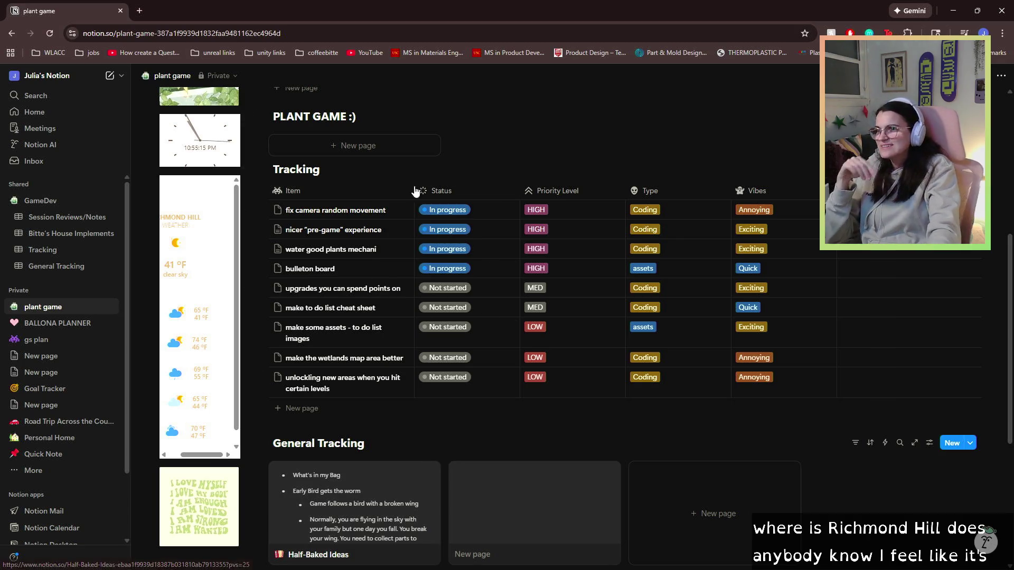
scroll(413, 260, up, 3)
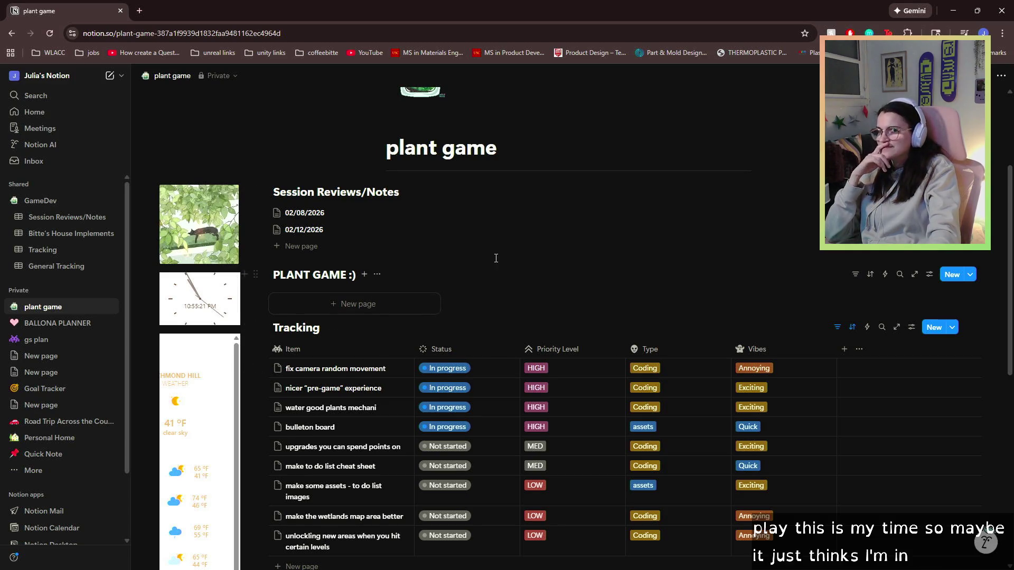
scroll(496, 258, down, 3)
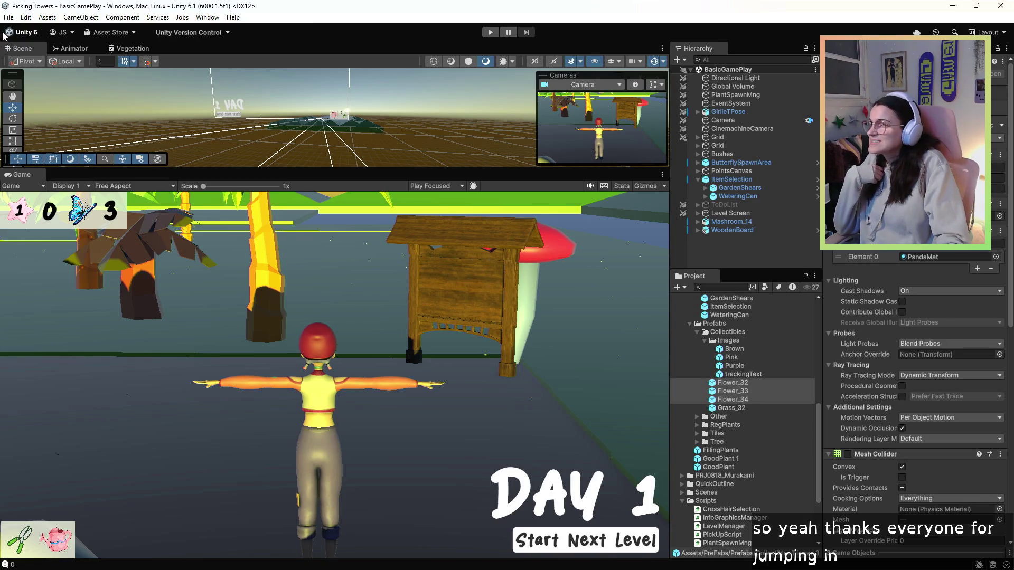
Step: Drag the Scene/Game splitter down so the Scene view is larger than the Game preview
click(8, 19)
click(265, 290)
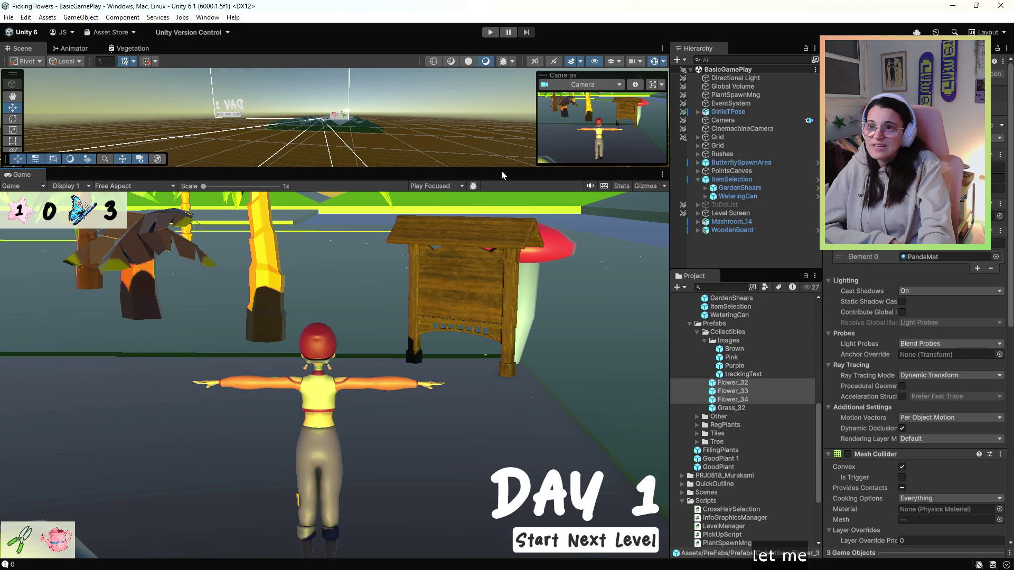
mouse_move(505, 170)
mouse_down()
mouse_move(581, 216)
mouse_move(739, 274)
mouse_move(898, 285)
mouse_up()
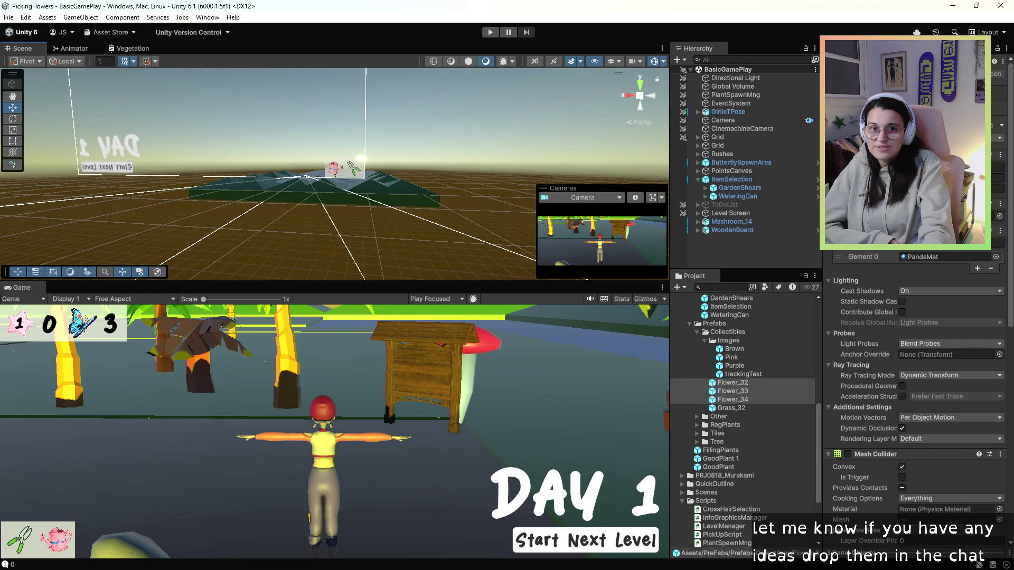